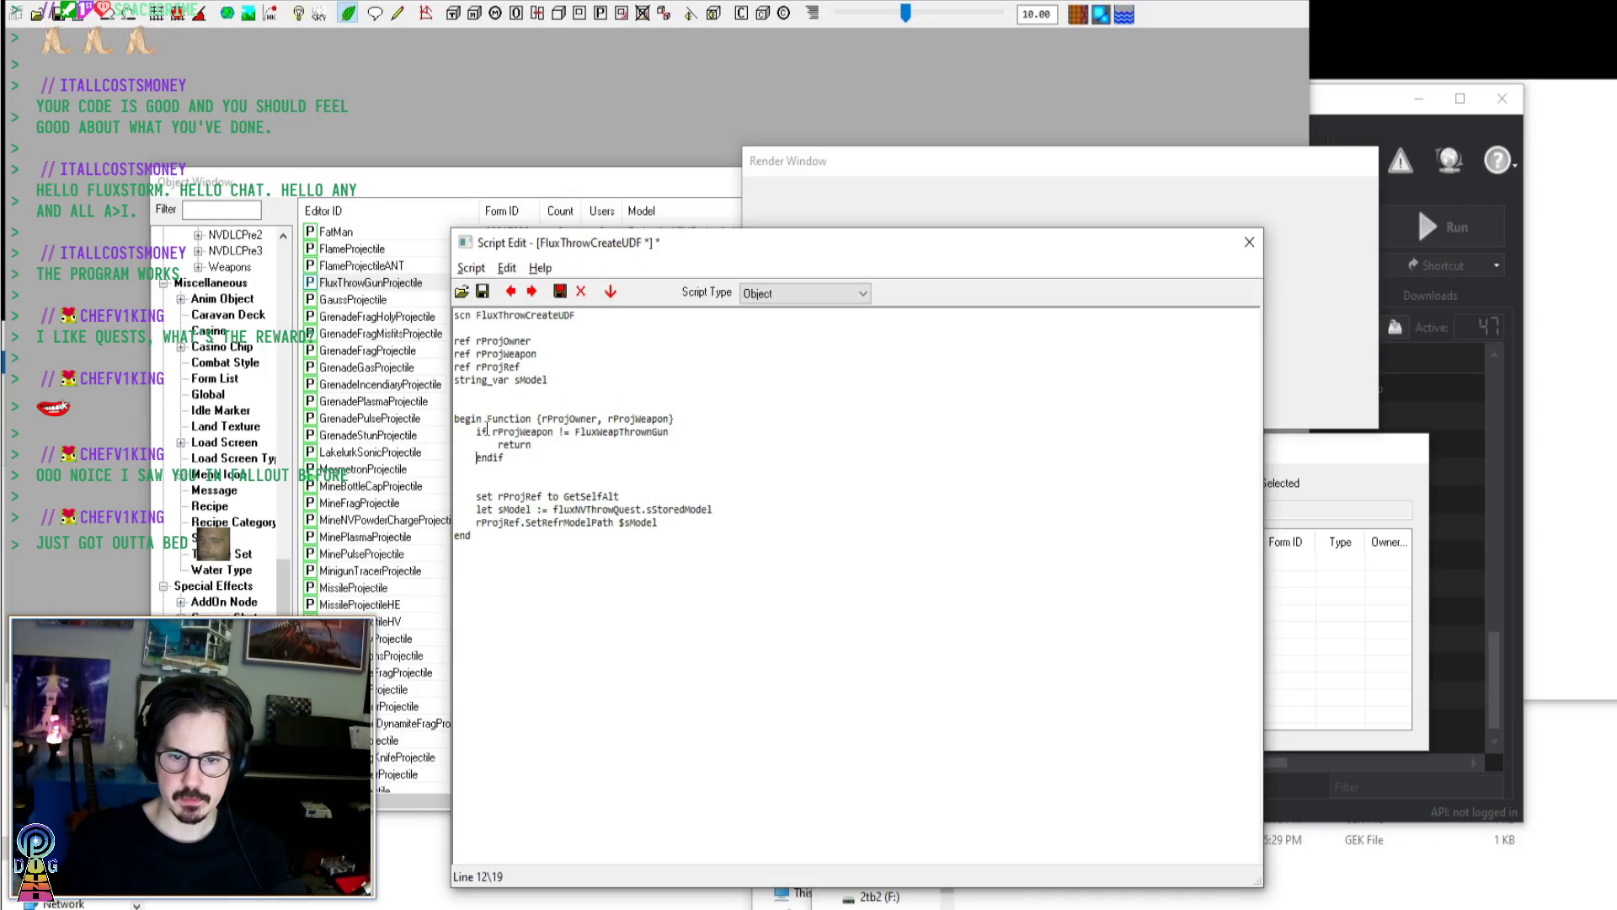
key(Down)
key(Down)
key(Down)
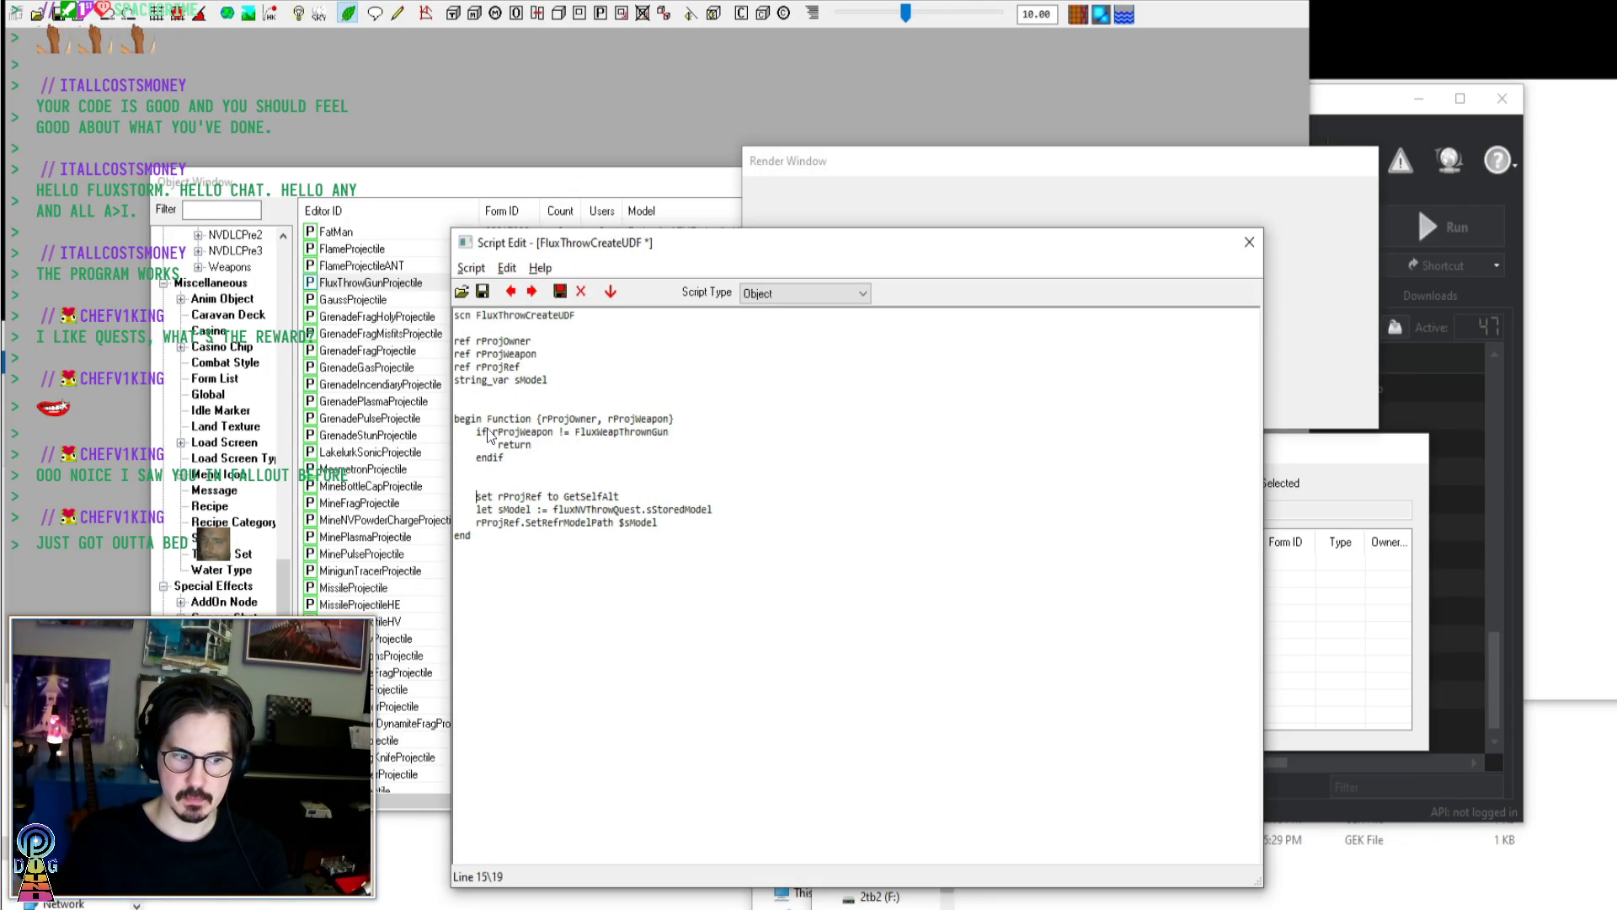
Uncomment the endif and change SetRefrModelPath to SetModelPath on line 17 of FluxThrowCreateUDF
key(Down)
key(Down)
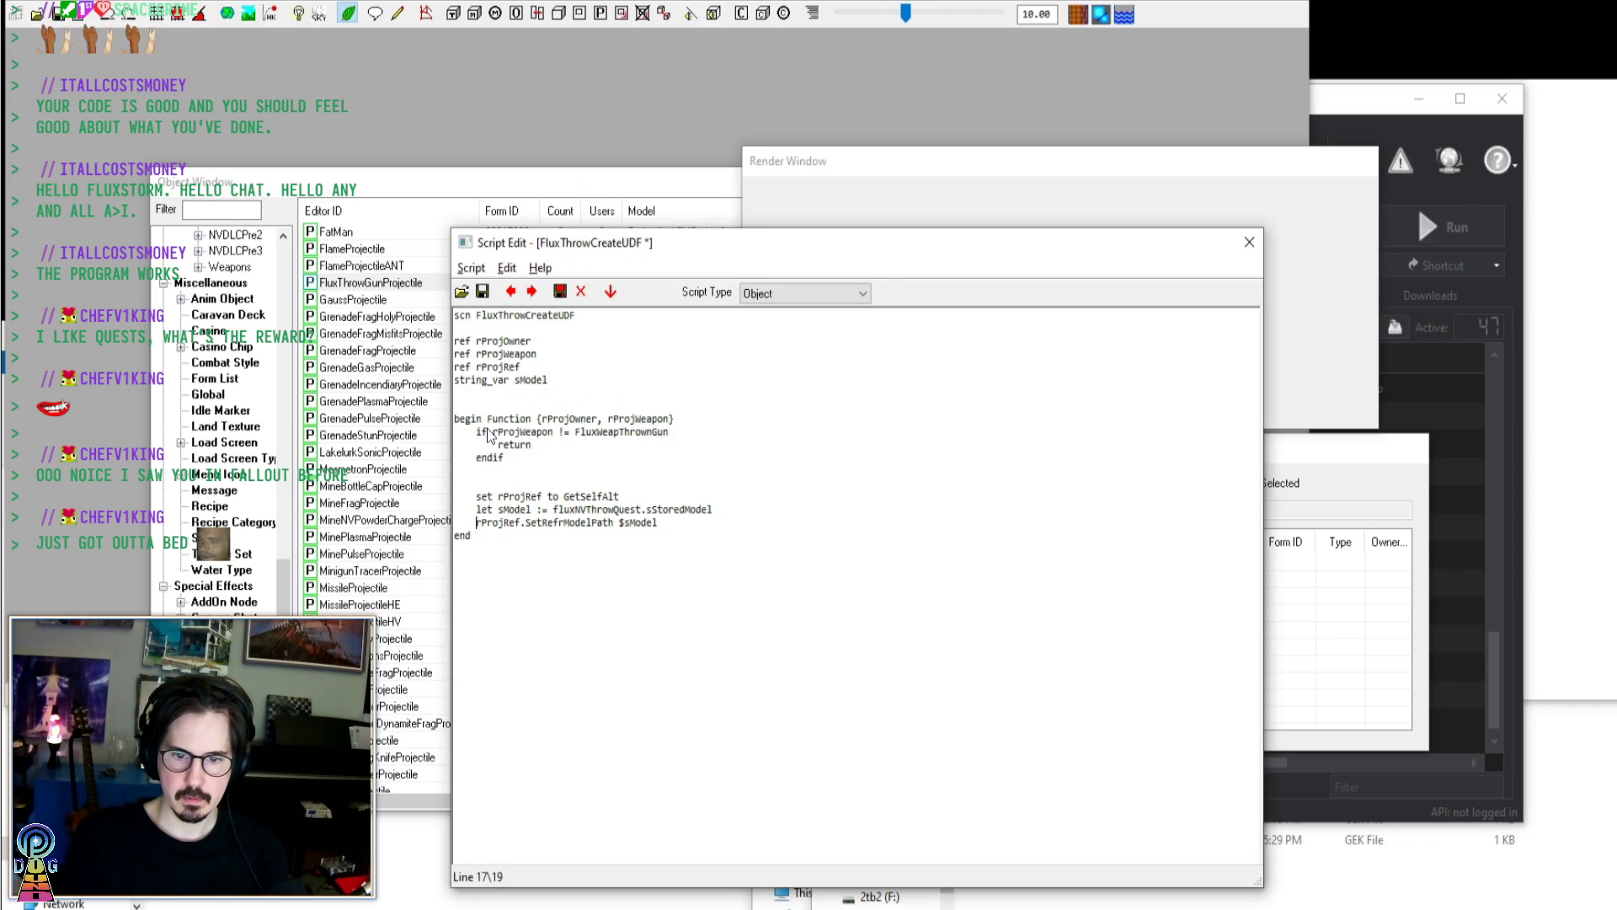
key(Right)
key(Right)
key(Right)
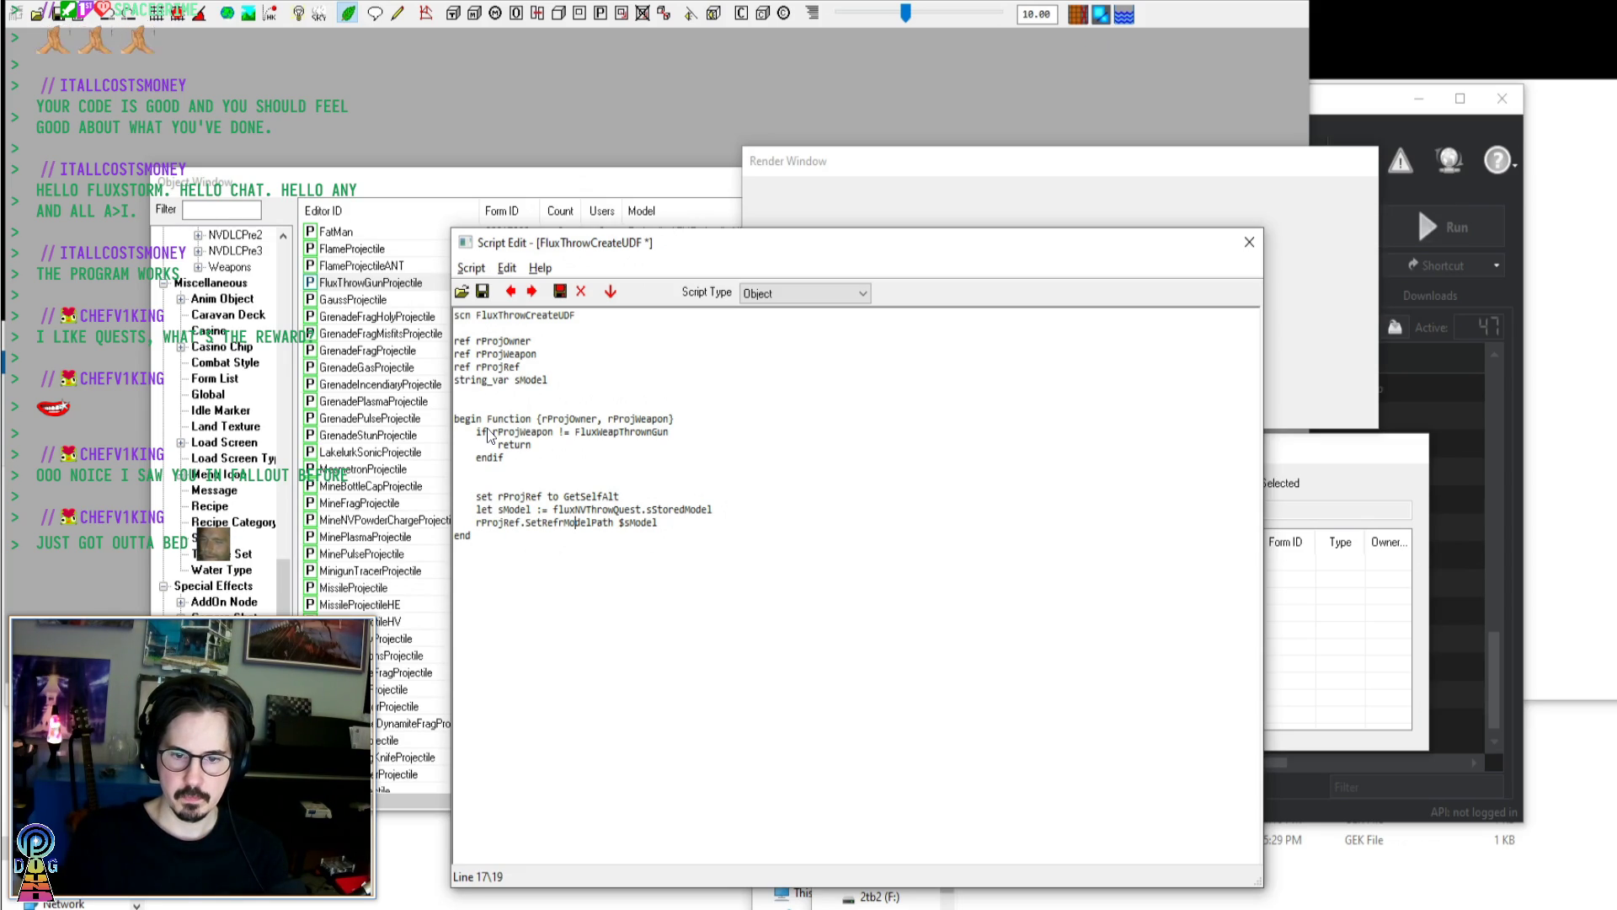
key(BackSpace)
key(BackSpace)
key(BackSpace)
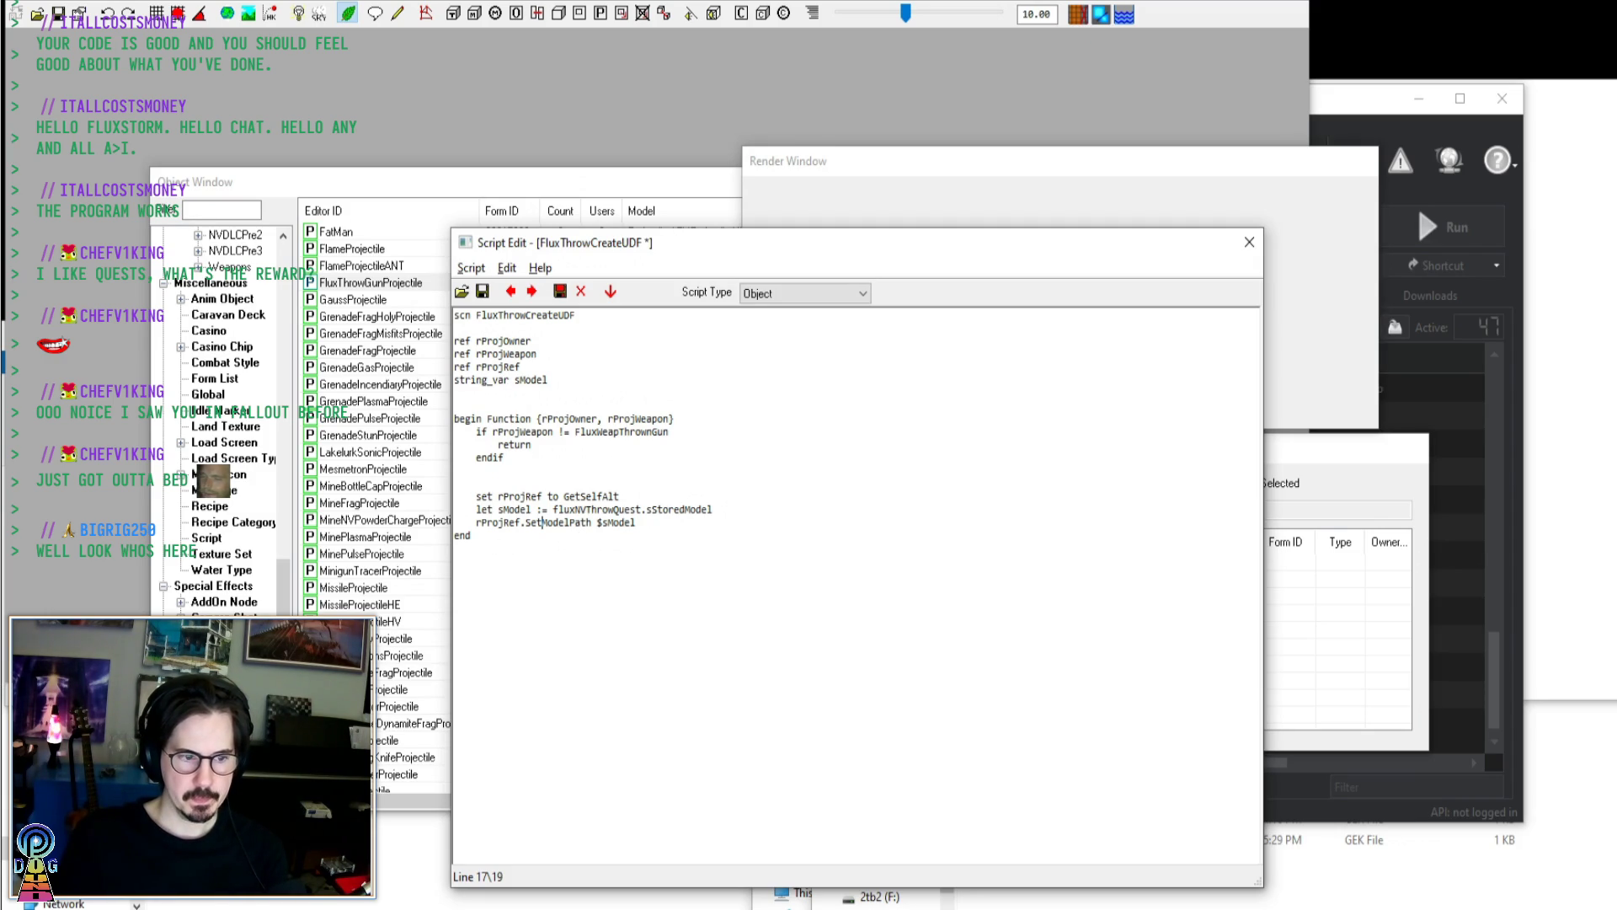
Open the FluxThrowFireUDF script from the Select Form list
click(471, 268)
click(497, 313)
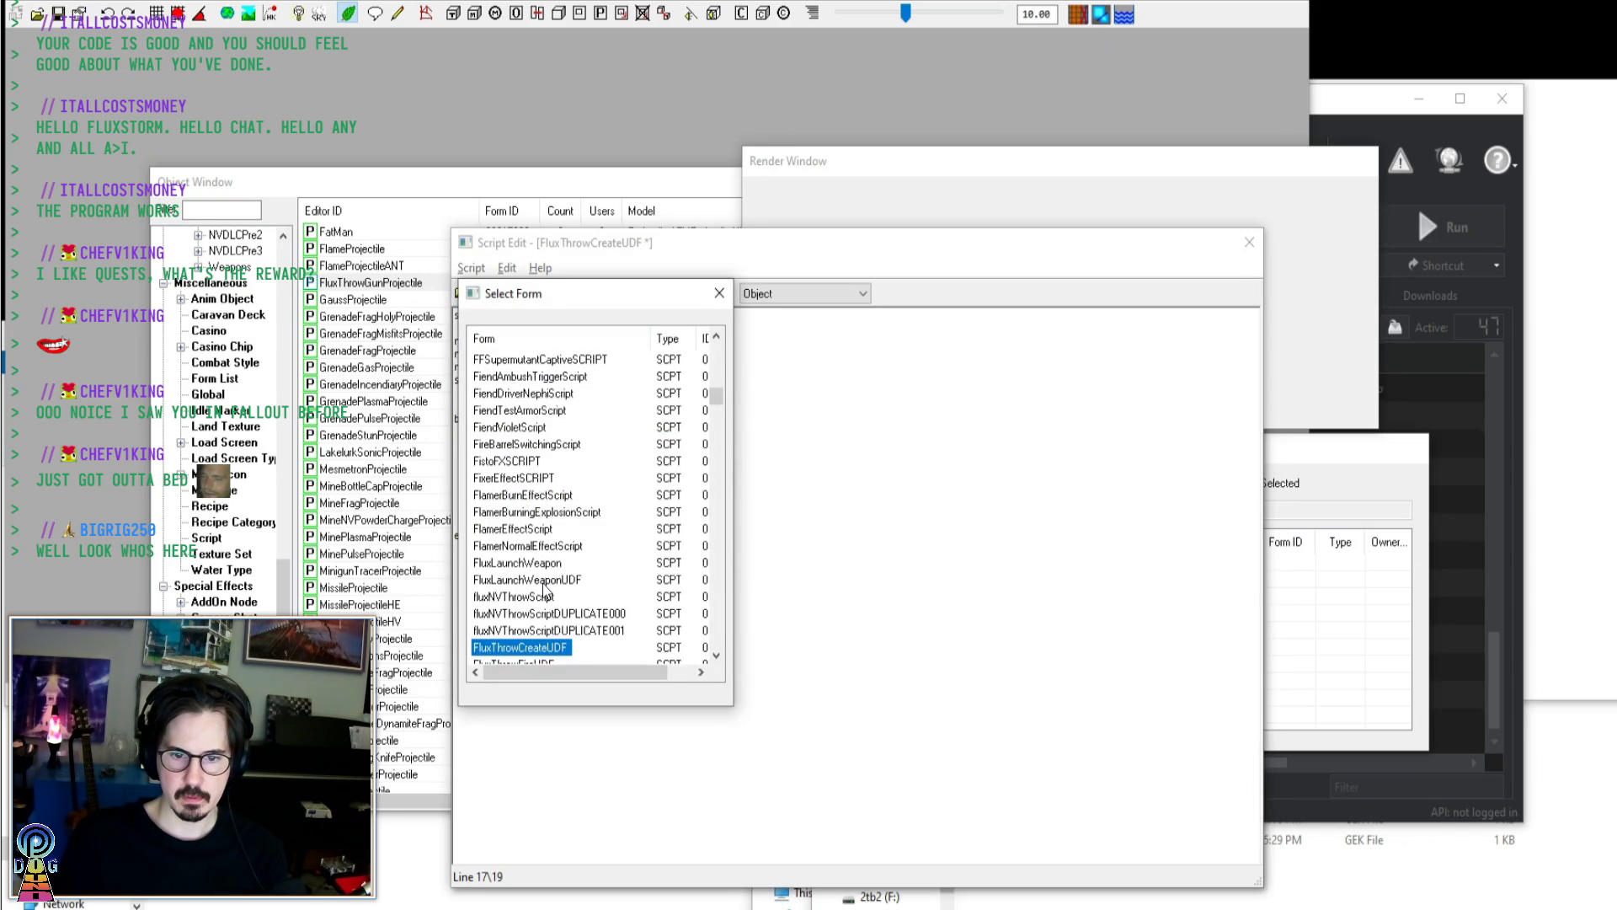
scroll(543, 600, down, 2)
double_click(541, 563)
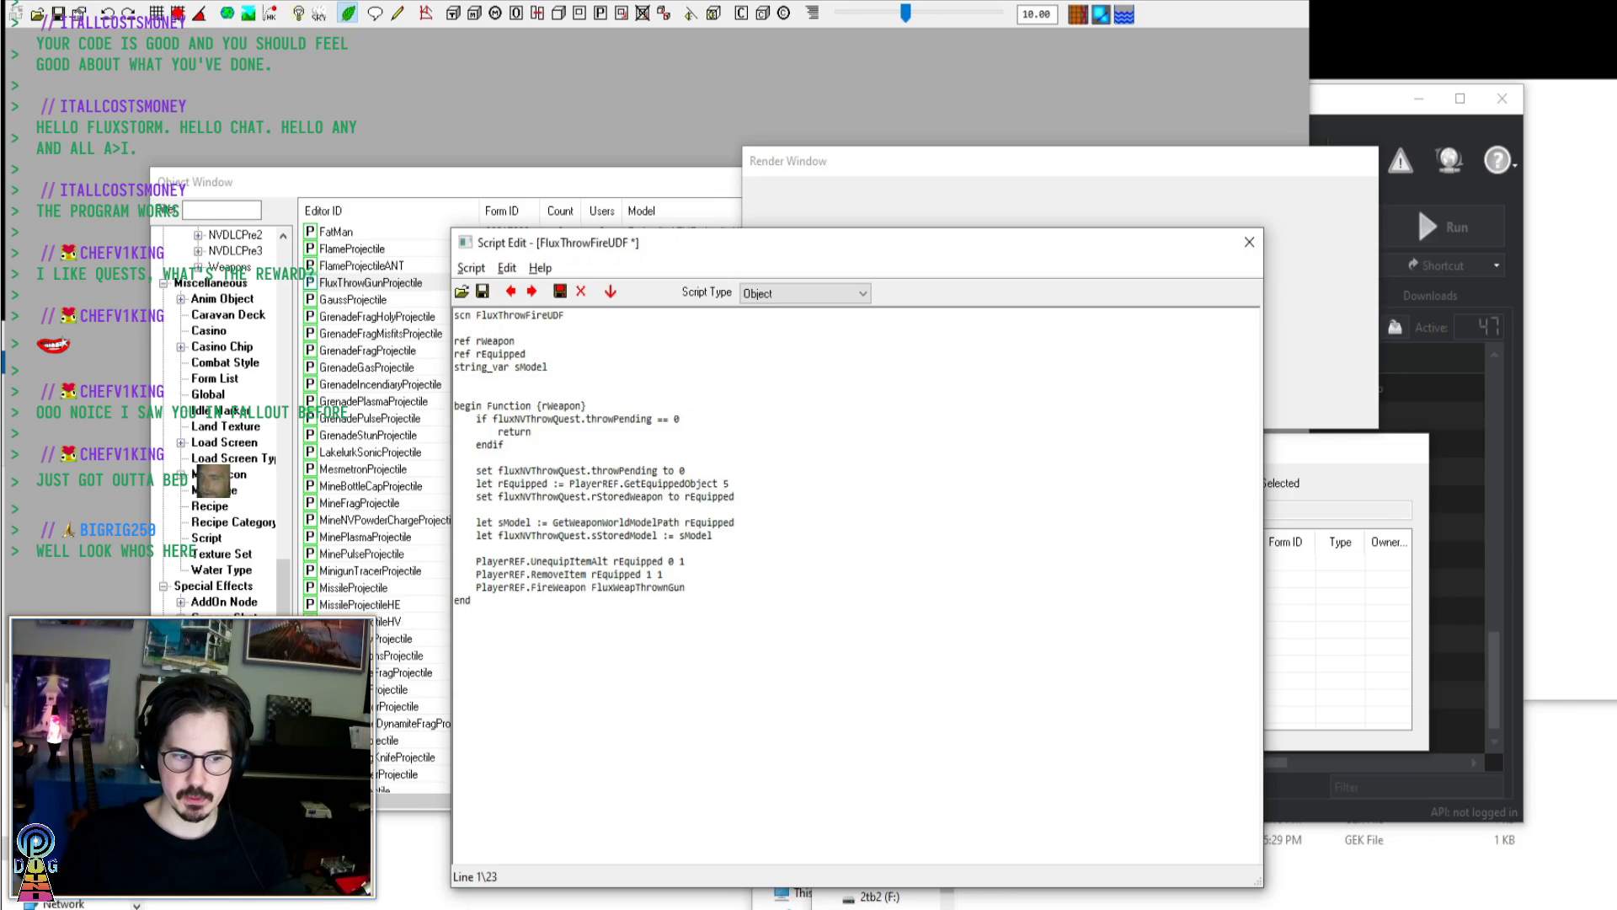
Inspect the GetWeaponWorldModelPath call on line 17 and the GetEquippedObject line
click(575, 524)
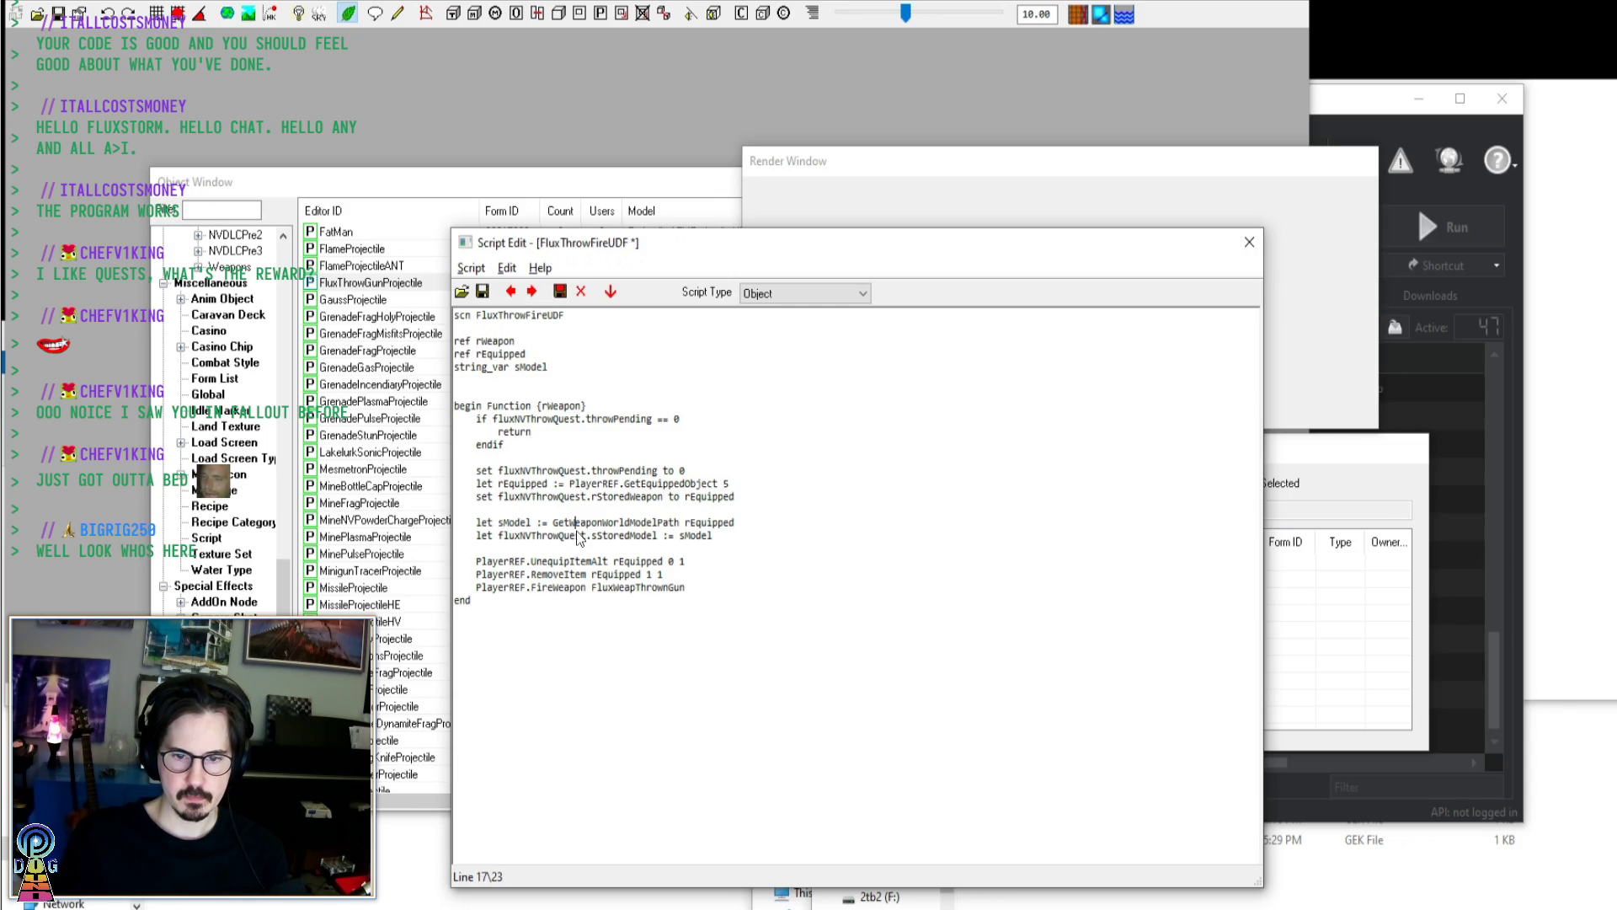
double_click(577, 529)
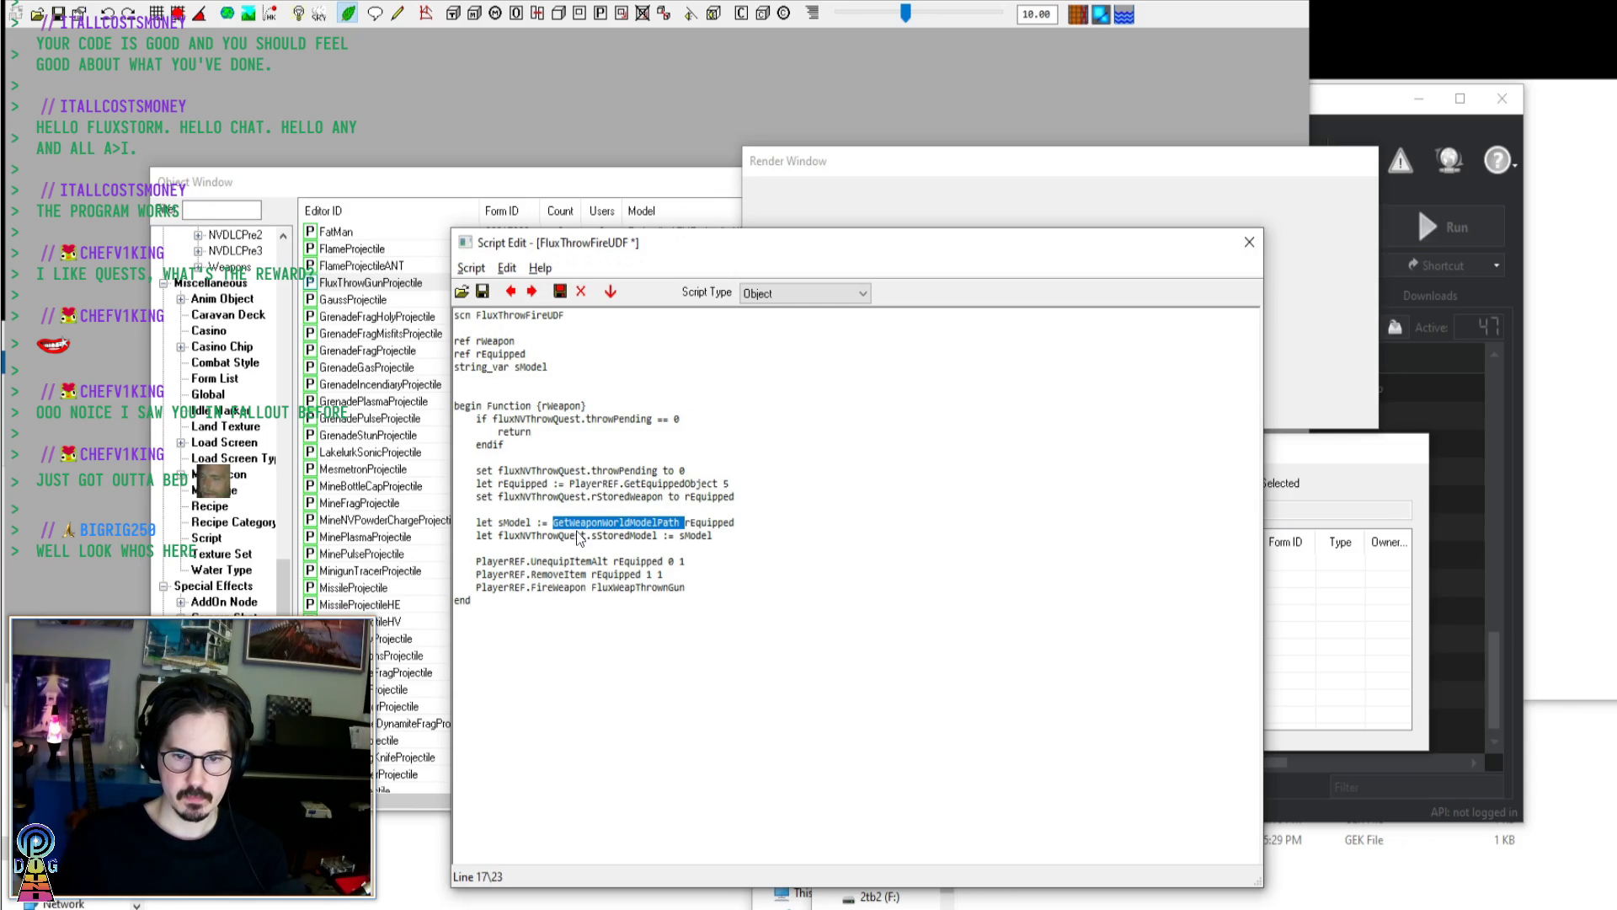
click(719, 523)
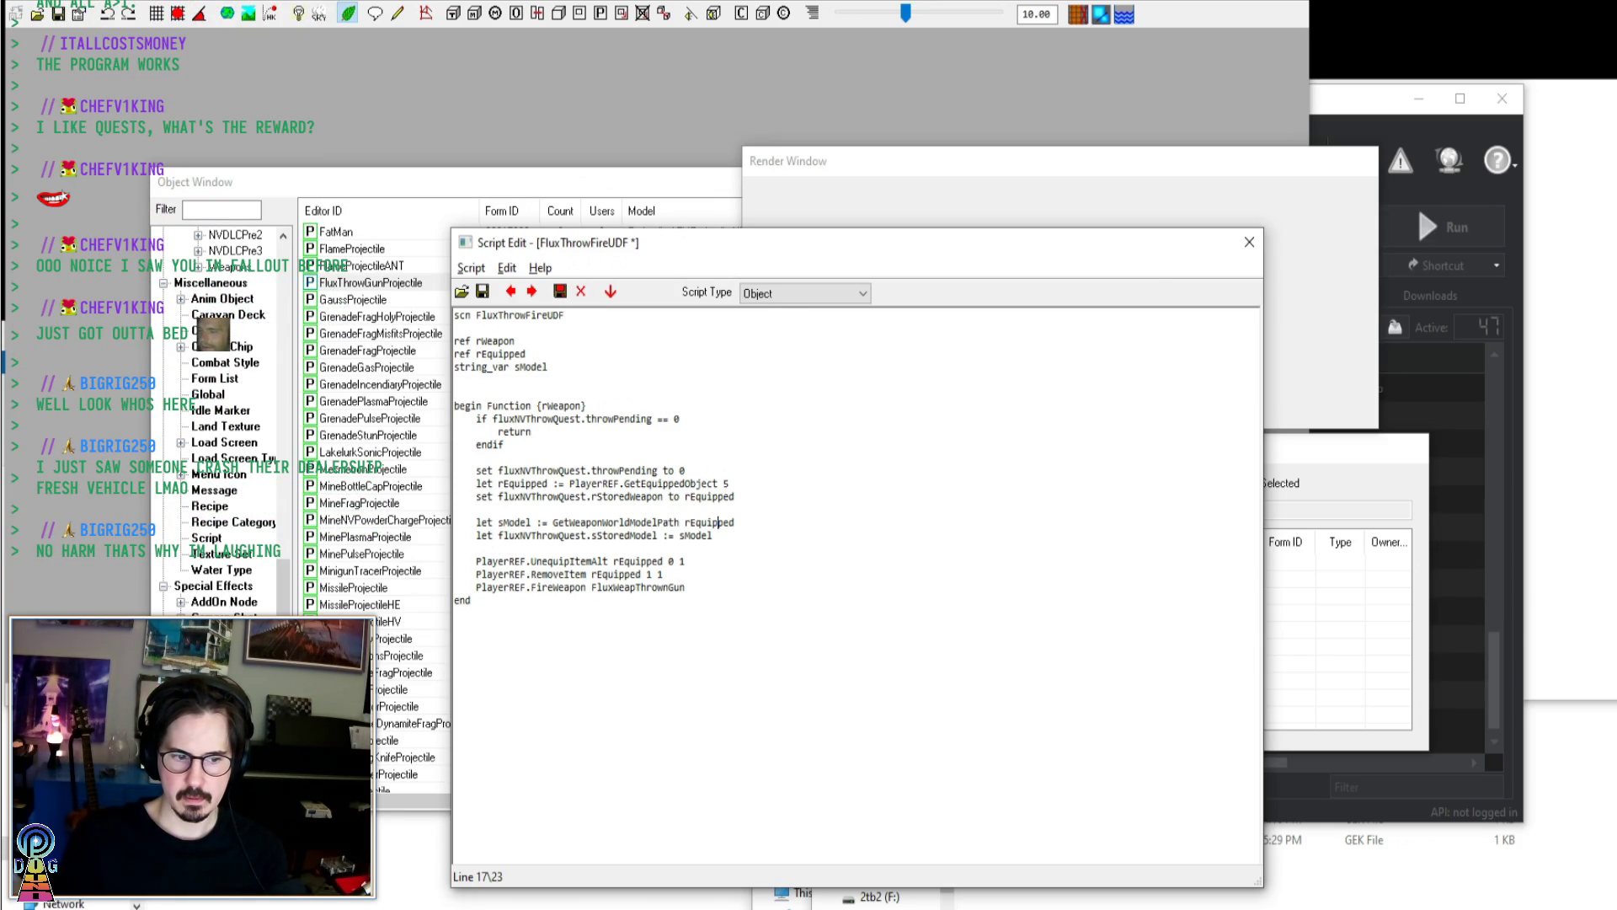
click(791, 484)
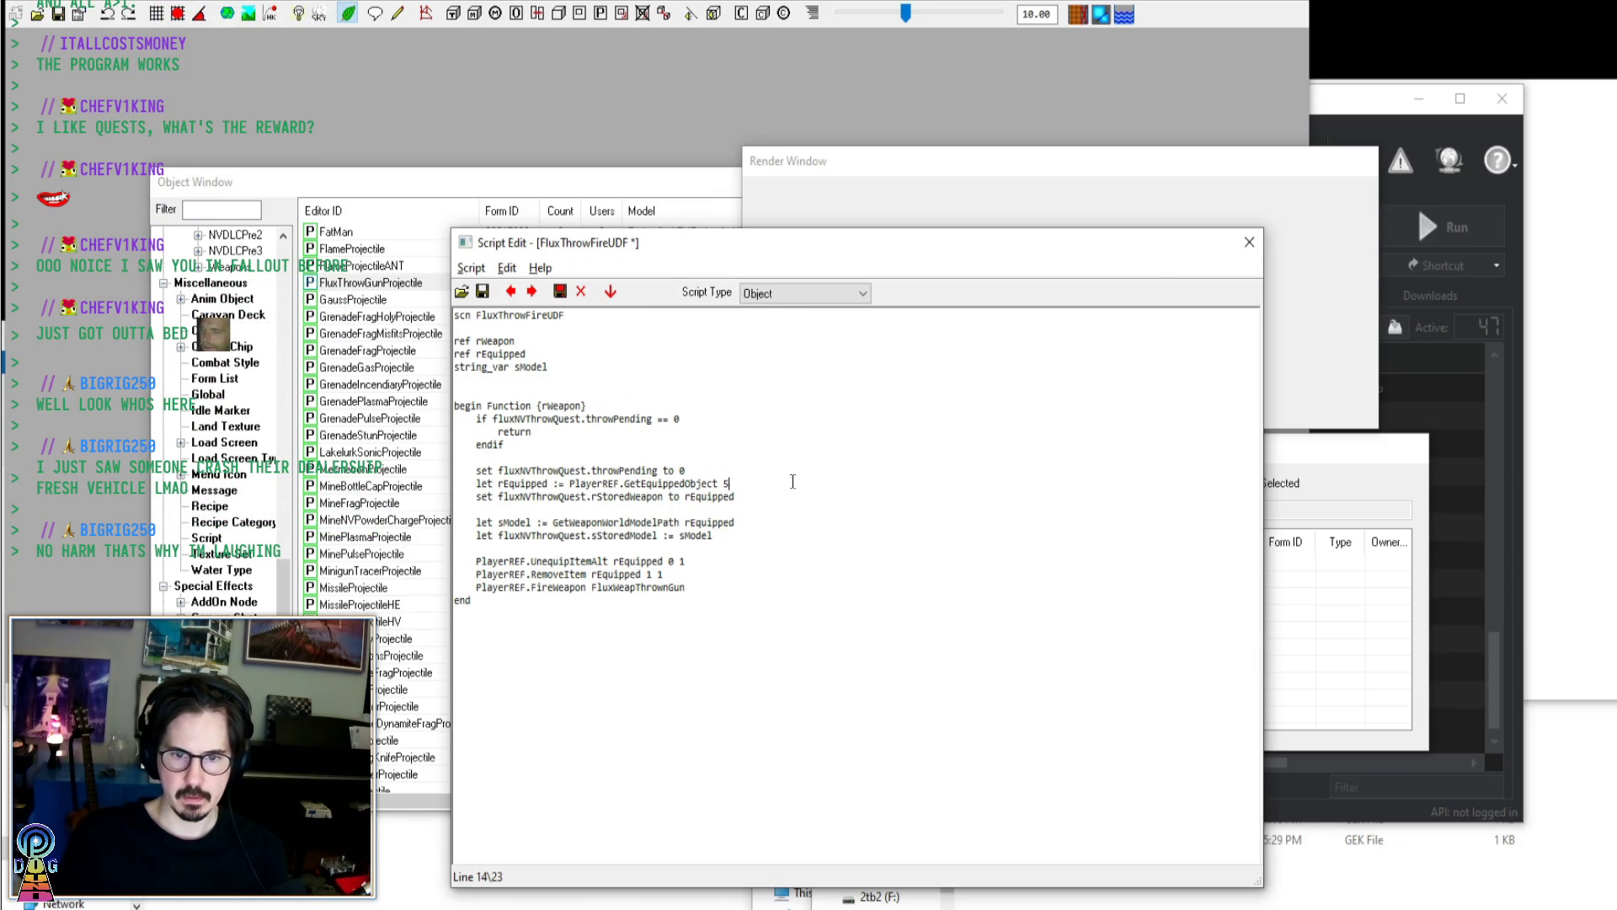
click(471, 268)
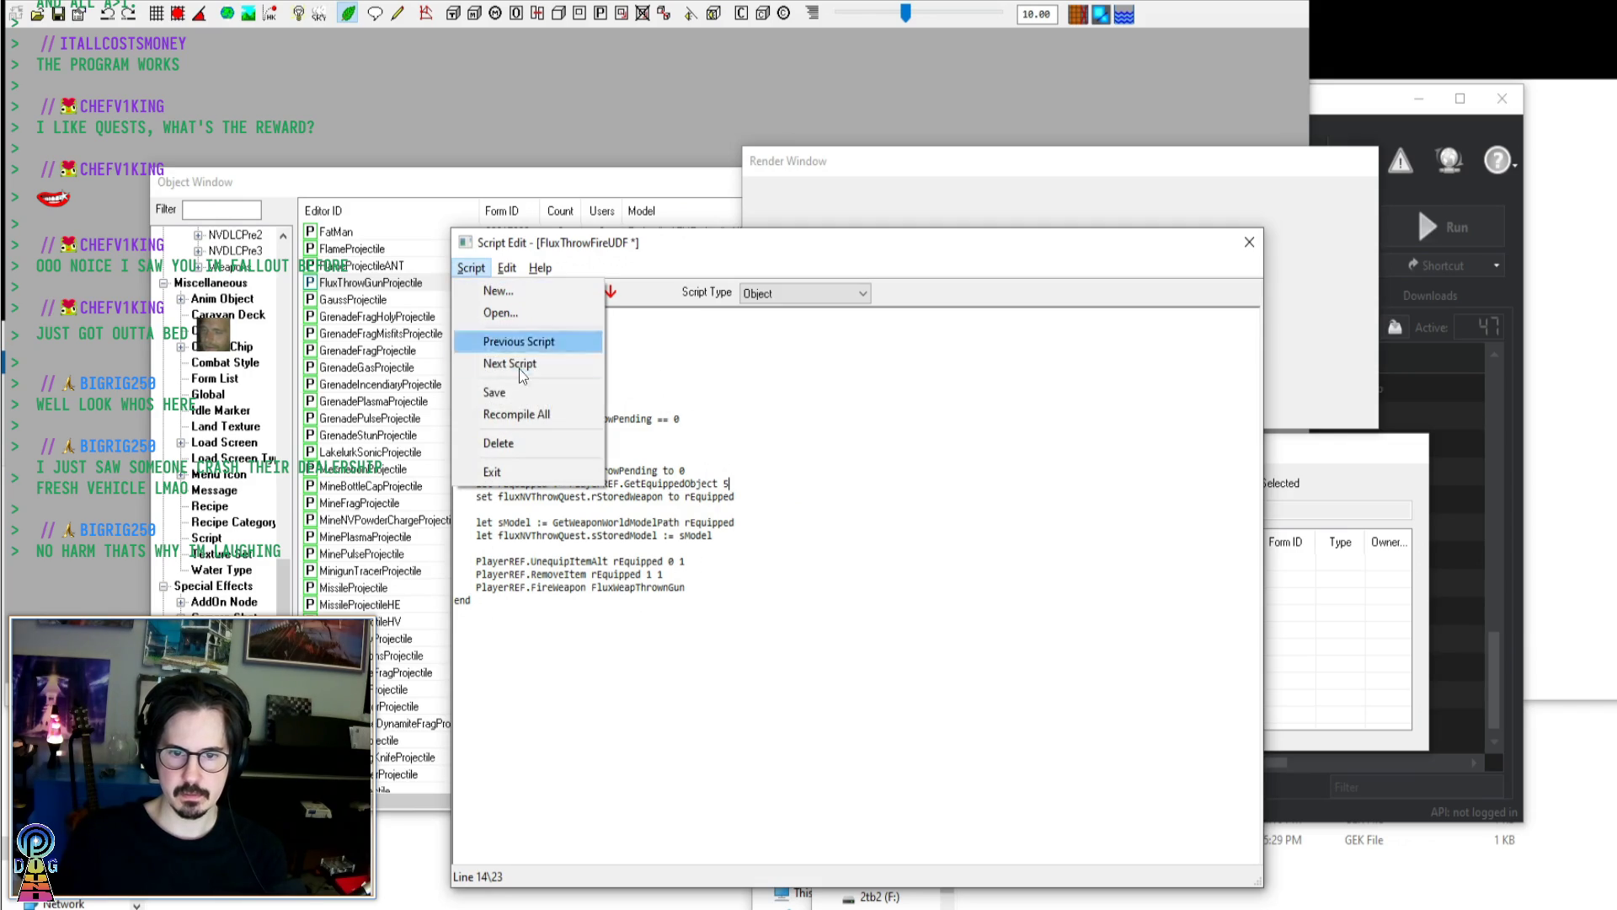
key(alt+Tab)
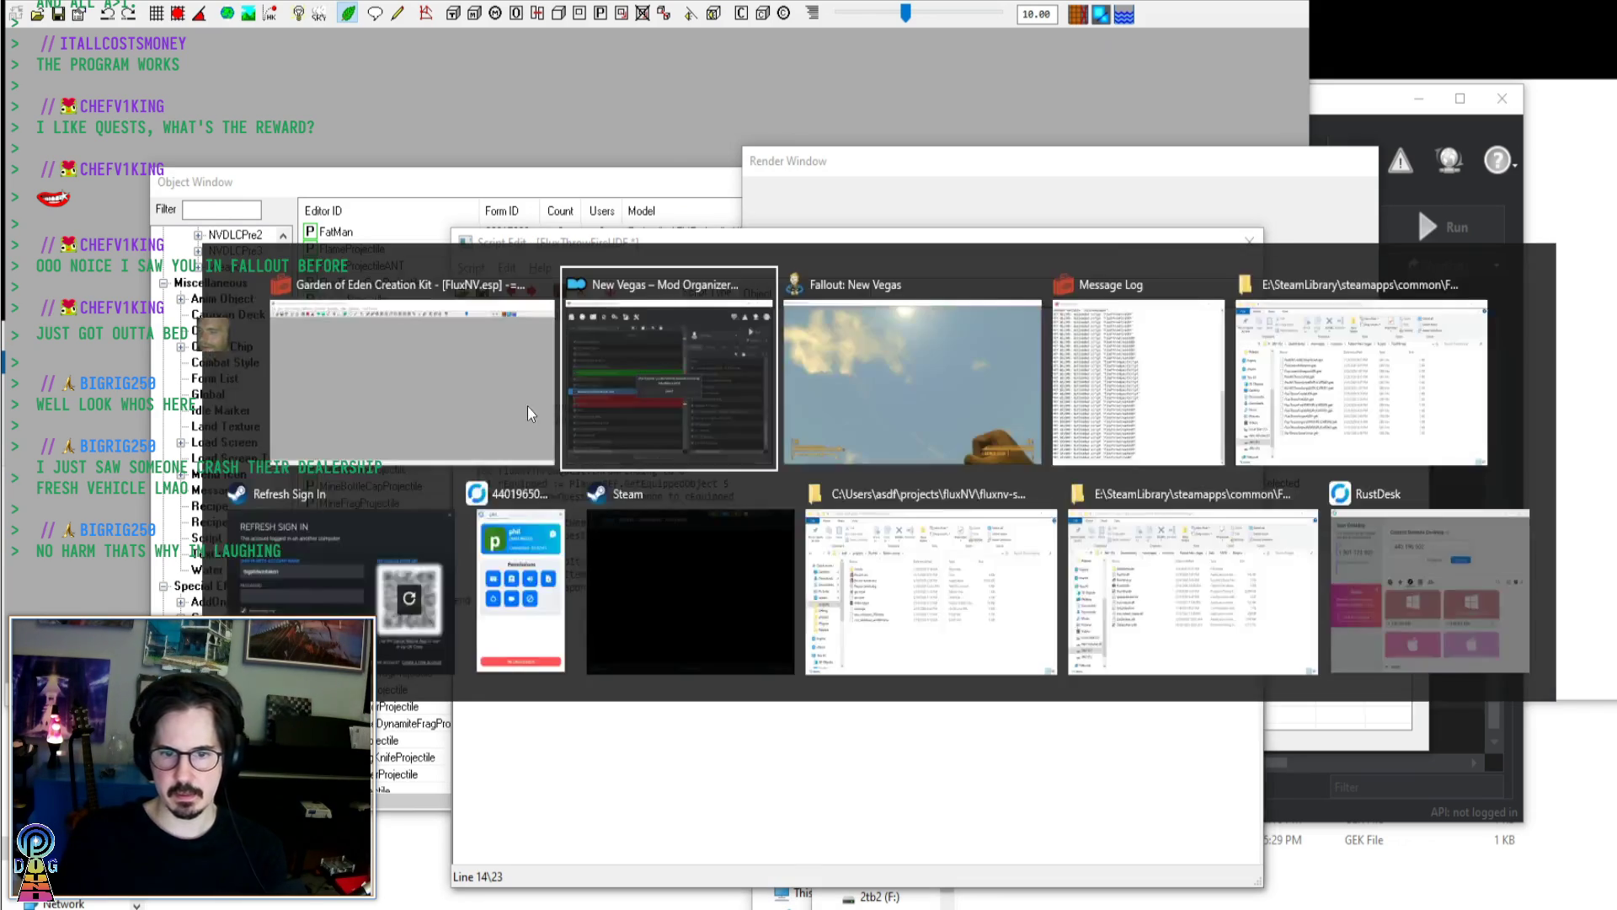
Check the hot-reload notice in Fallout: New Vegas, then return to GECK's Message Log
key(alt+Tab)
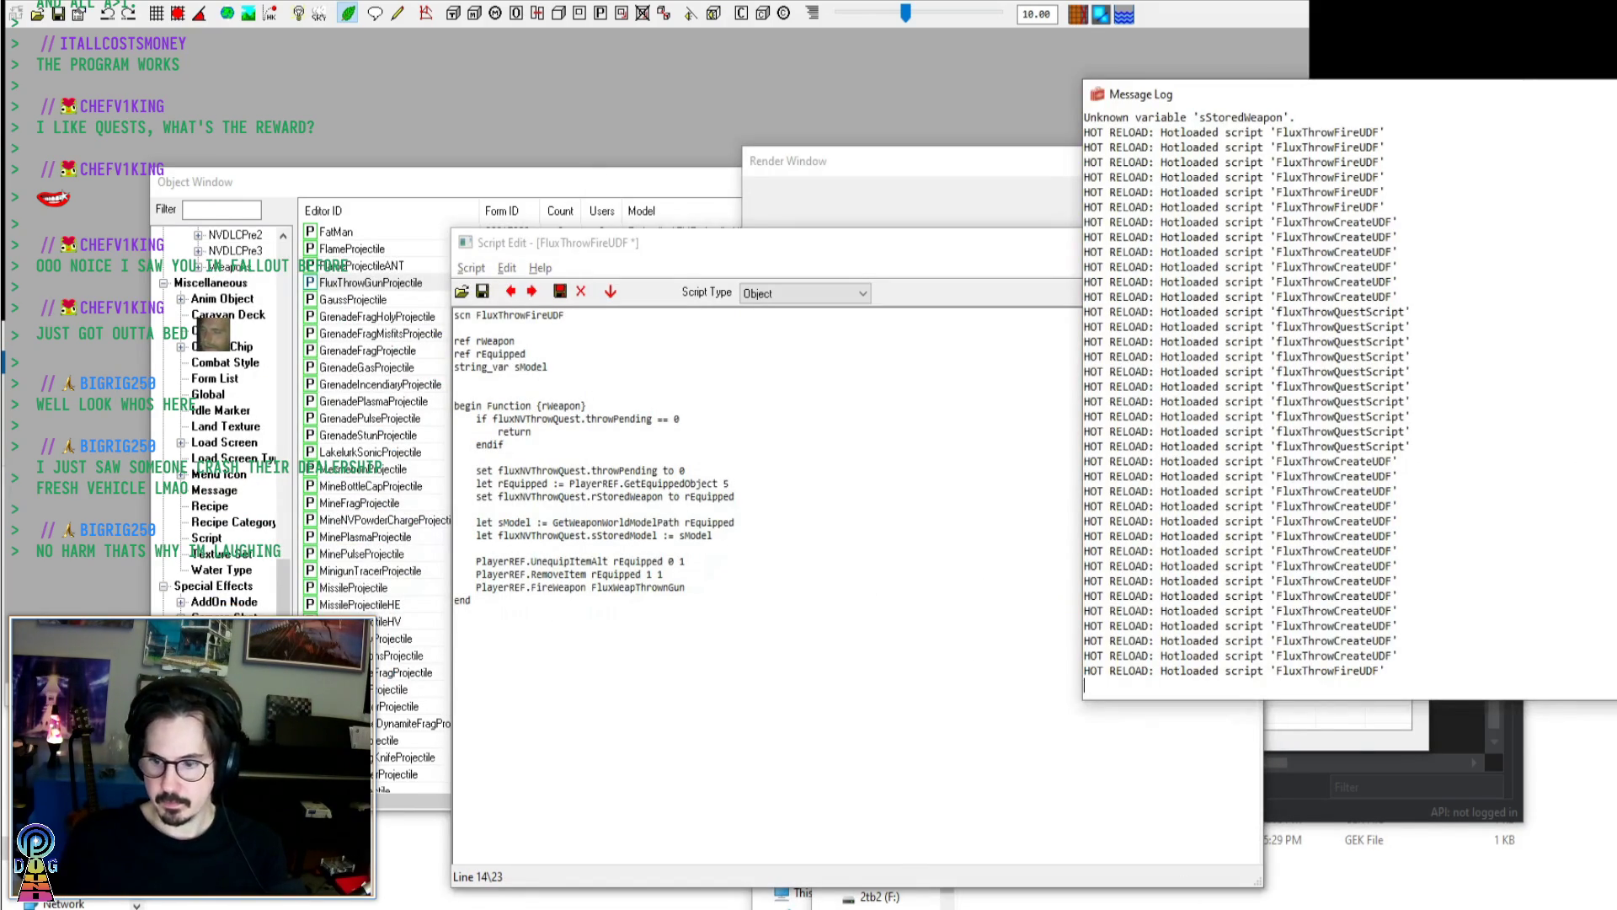
key(alt+Tab)
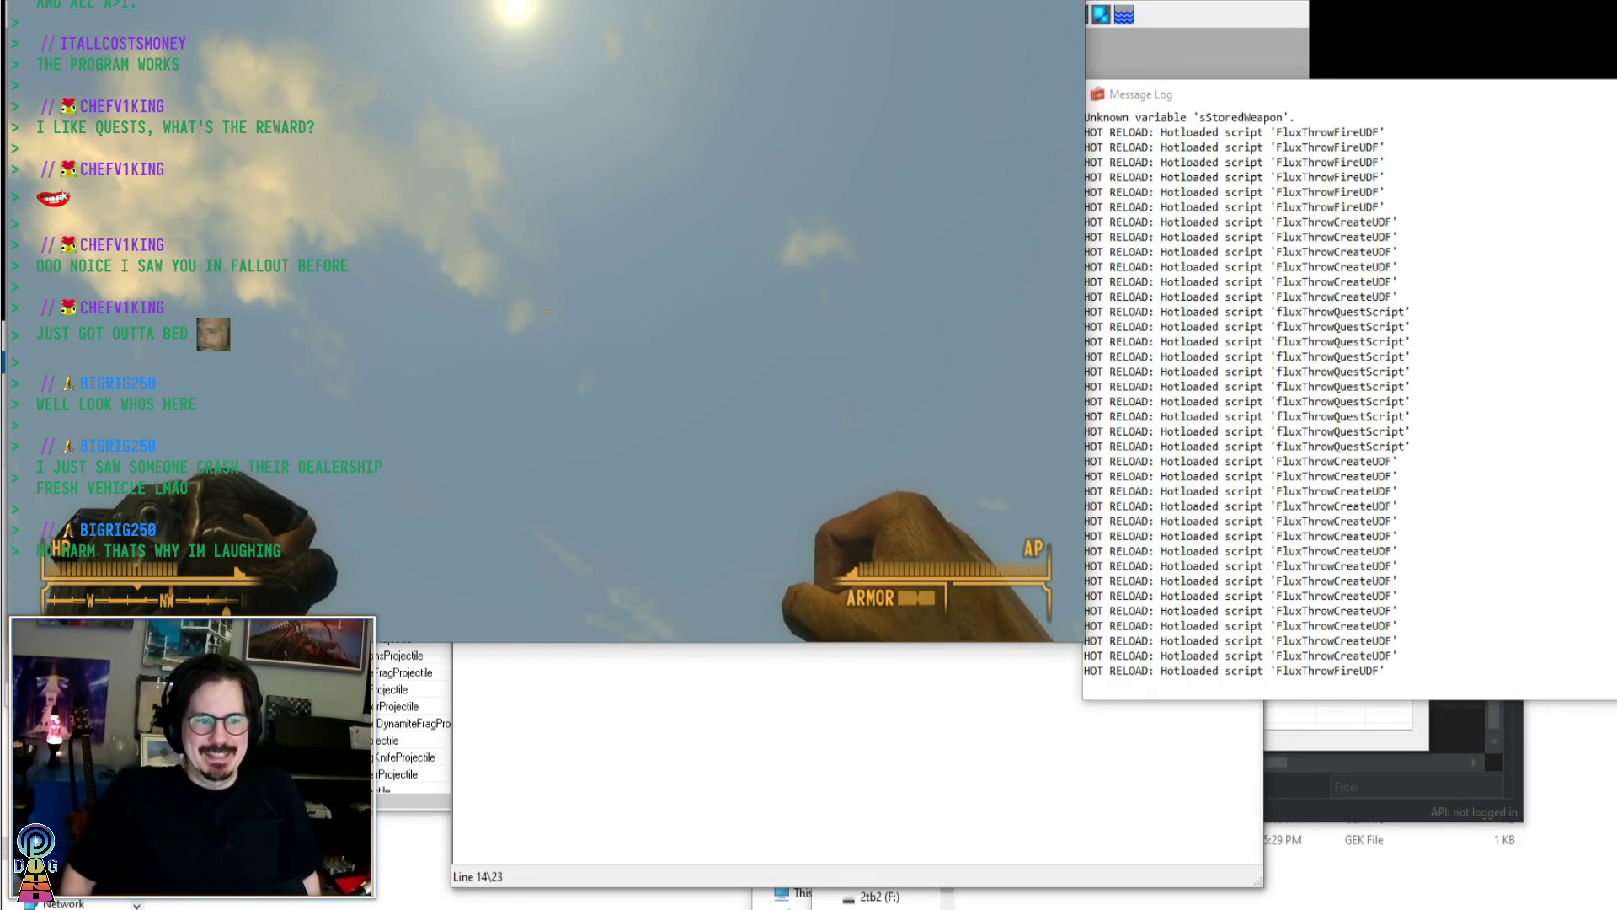
mouse_move(546, 311)
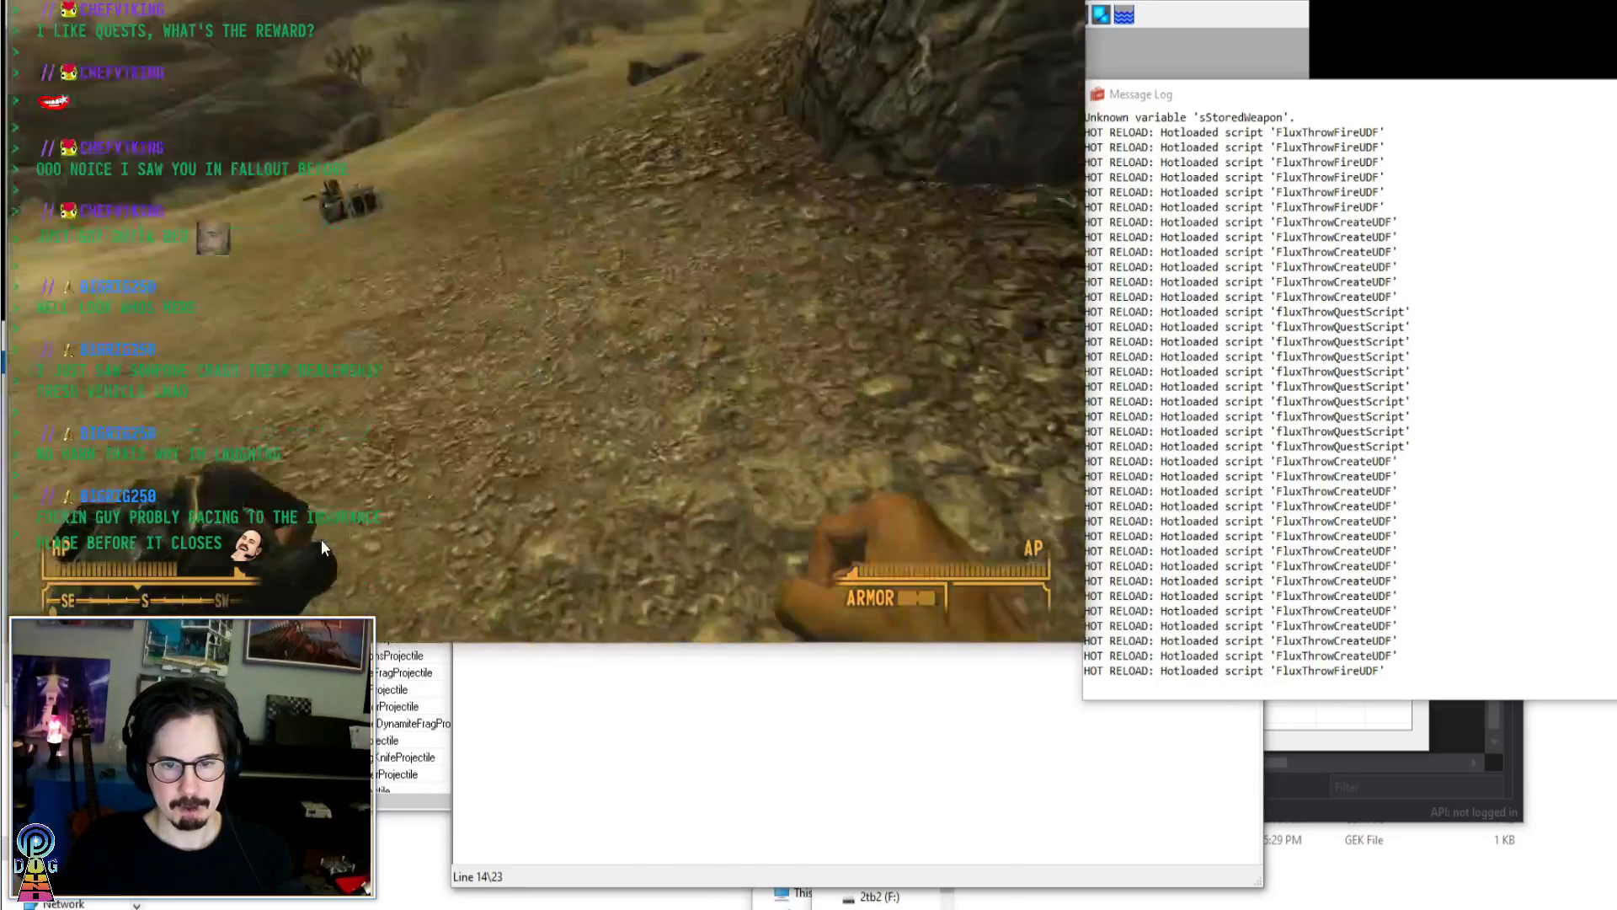
click(1087, 645)
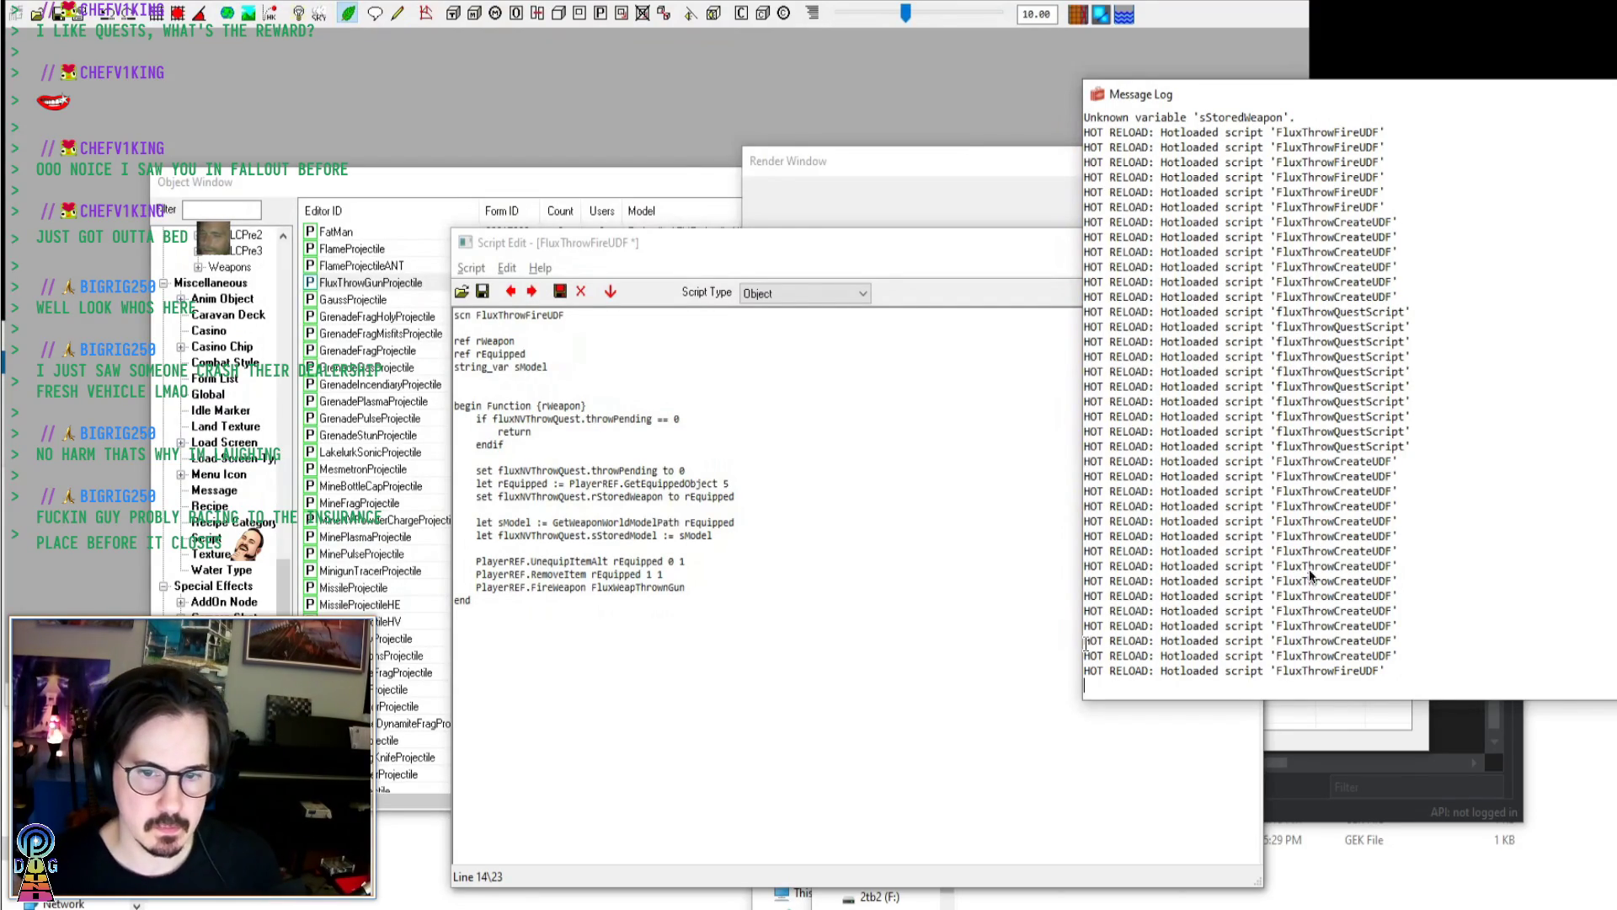
Check the game once more, then return to GECK and close the FluxThrowFireUDF Script Edit window
click(1033, 553)
key(alt+Tab)
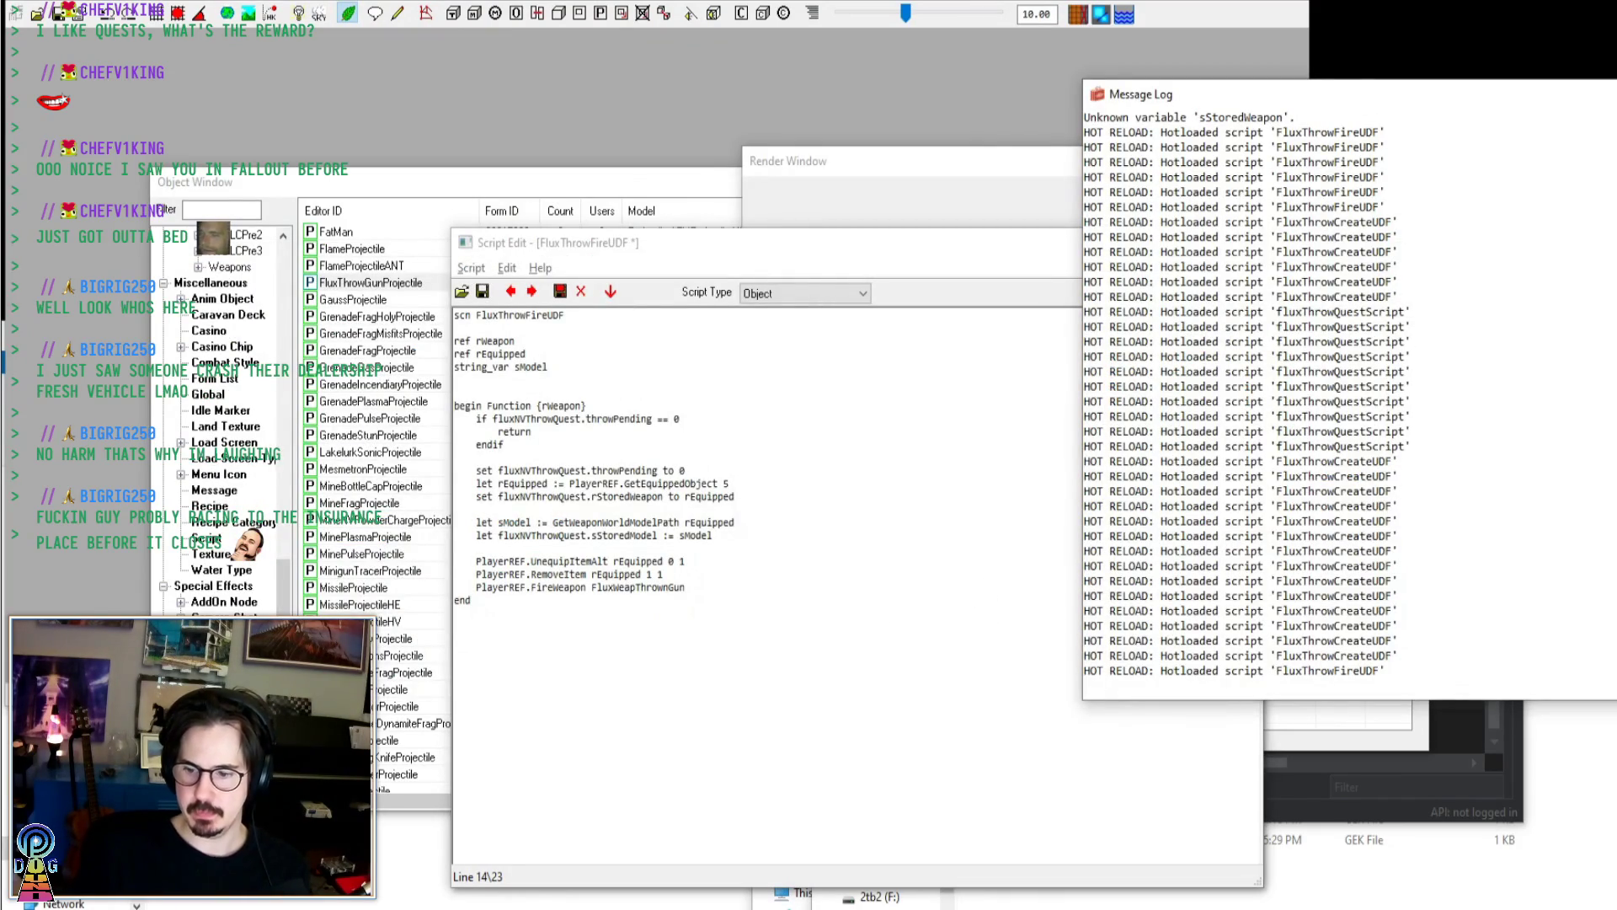
key(alt+Tab)
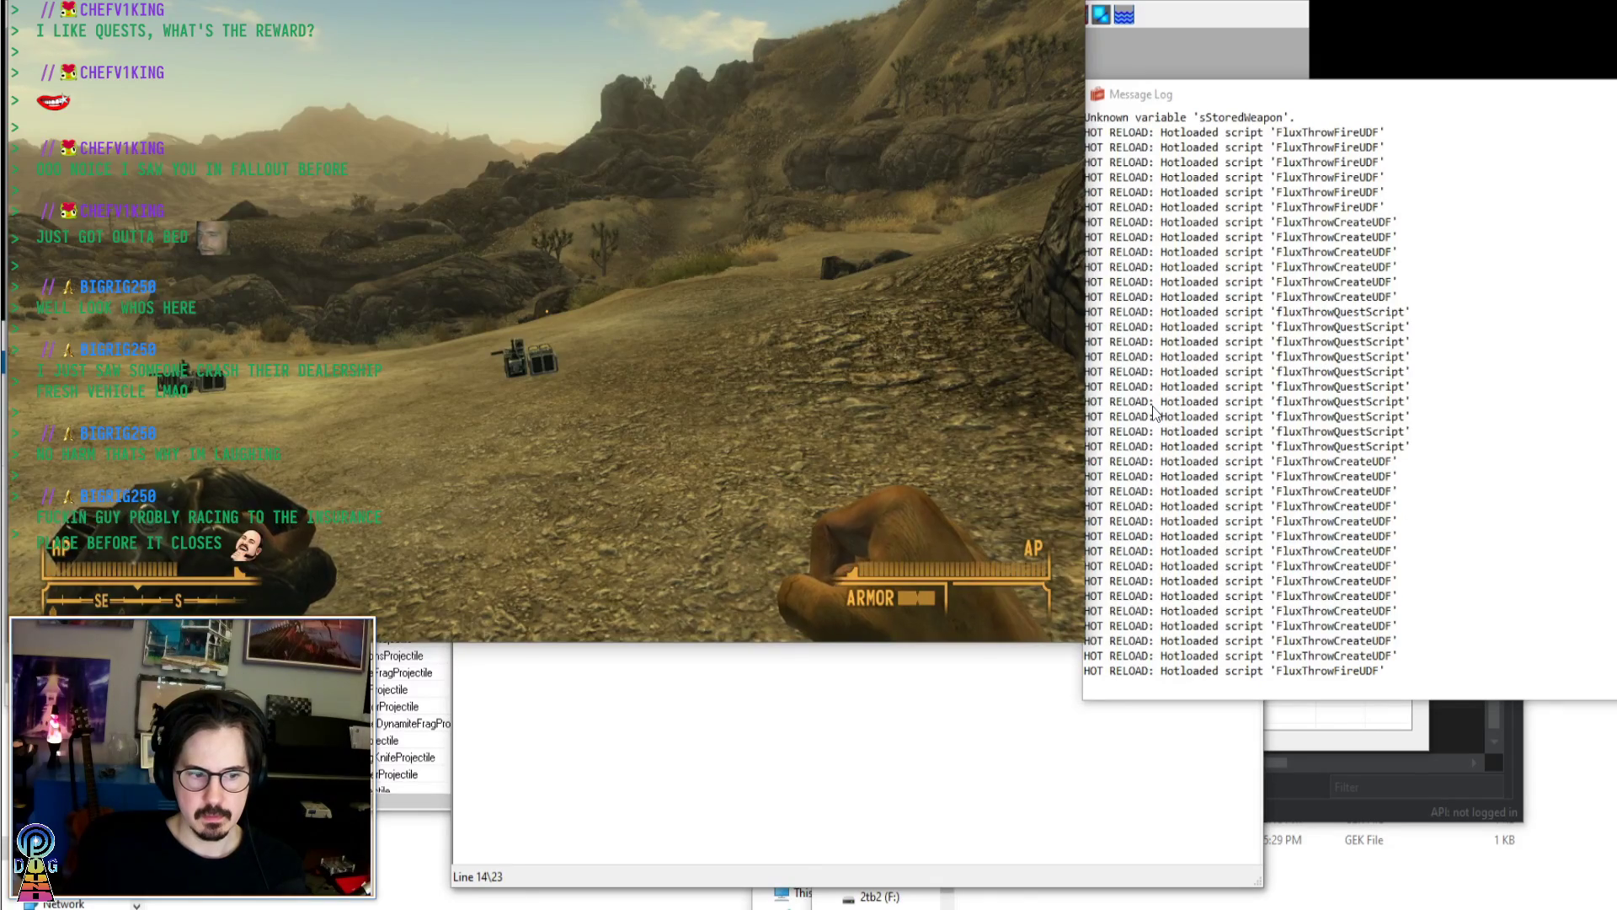
click(1089, 649)
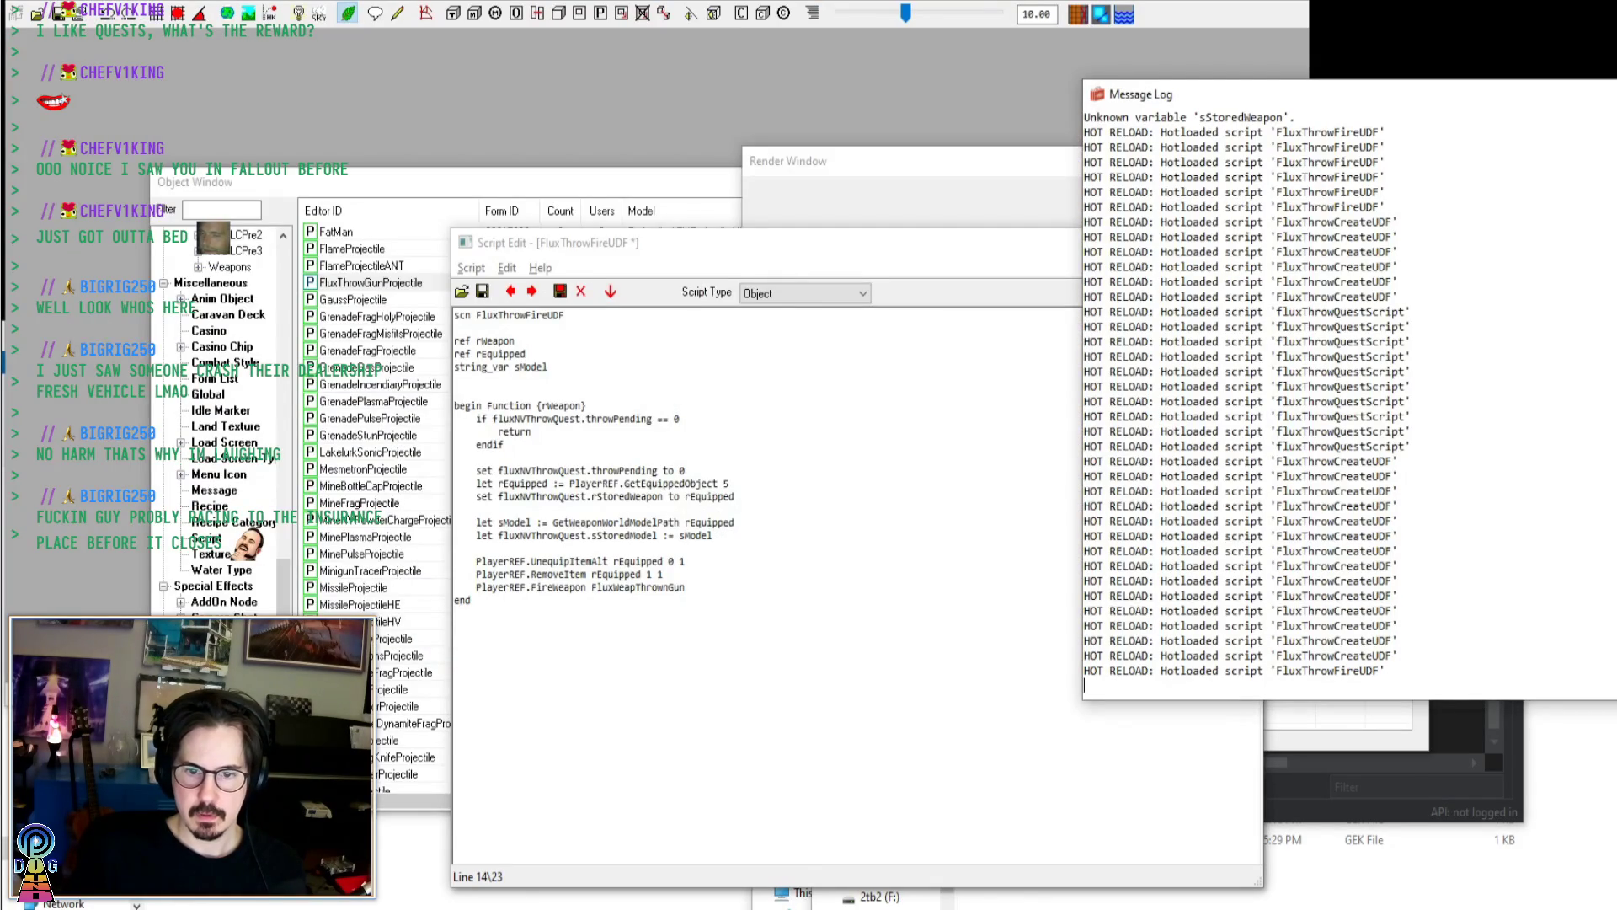
click(559, 458)
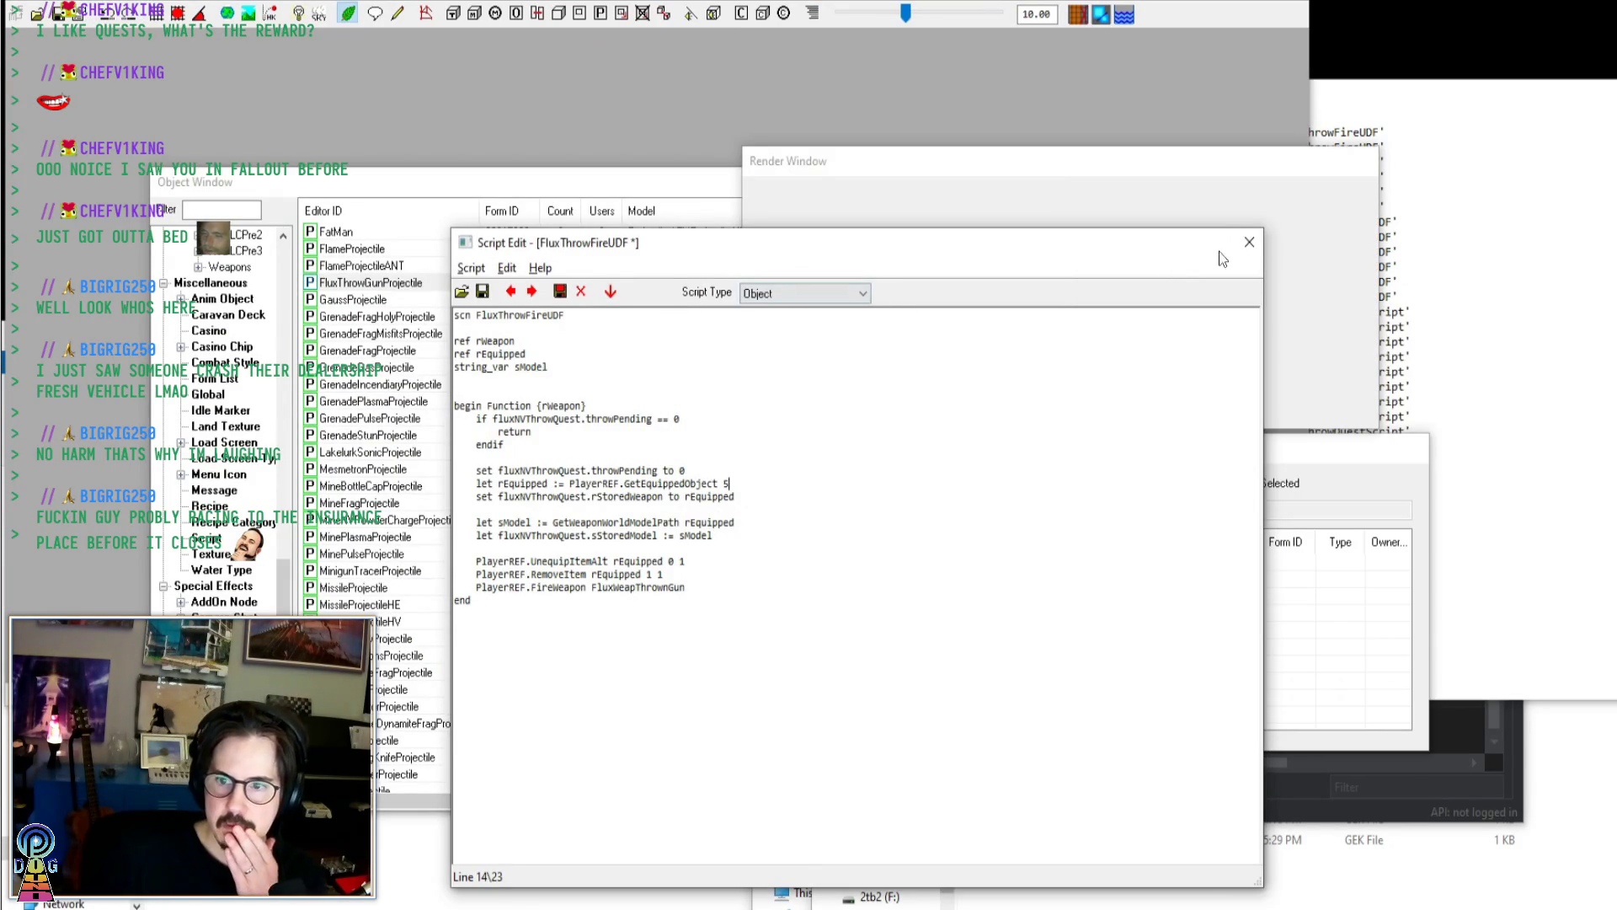
click(1249, 242)
Browse the Object Window categories from AddOn Node to Projectile records
click(221, 601)
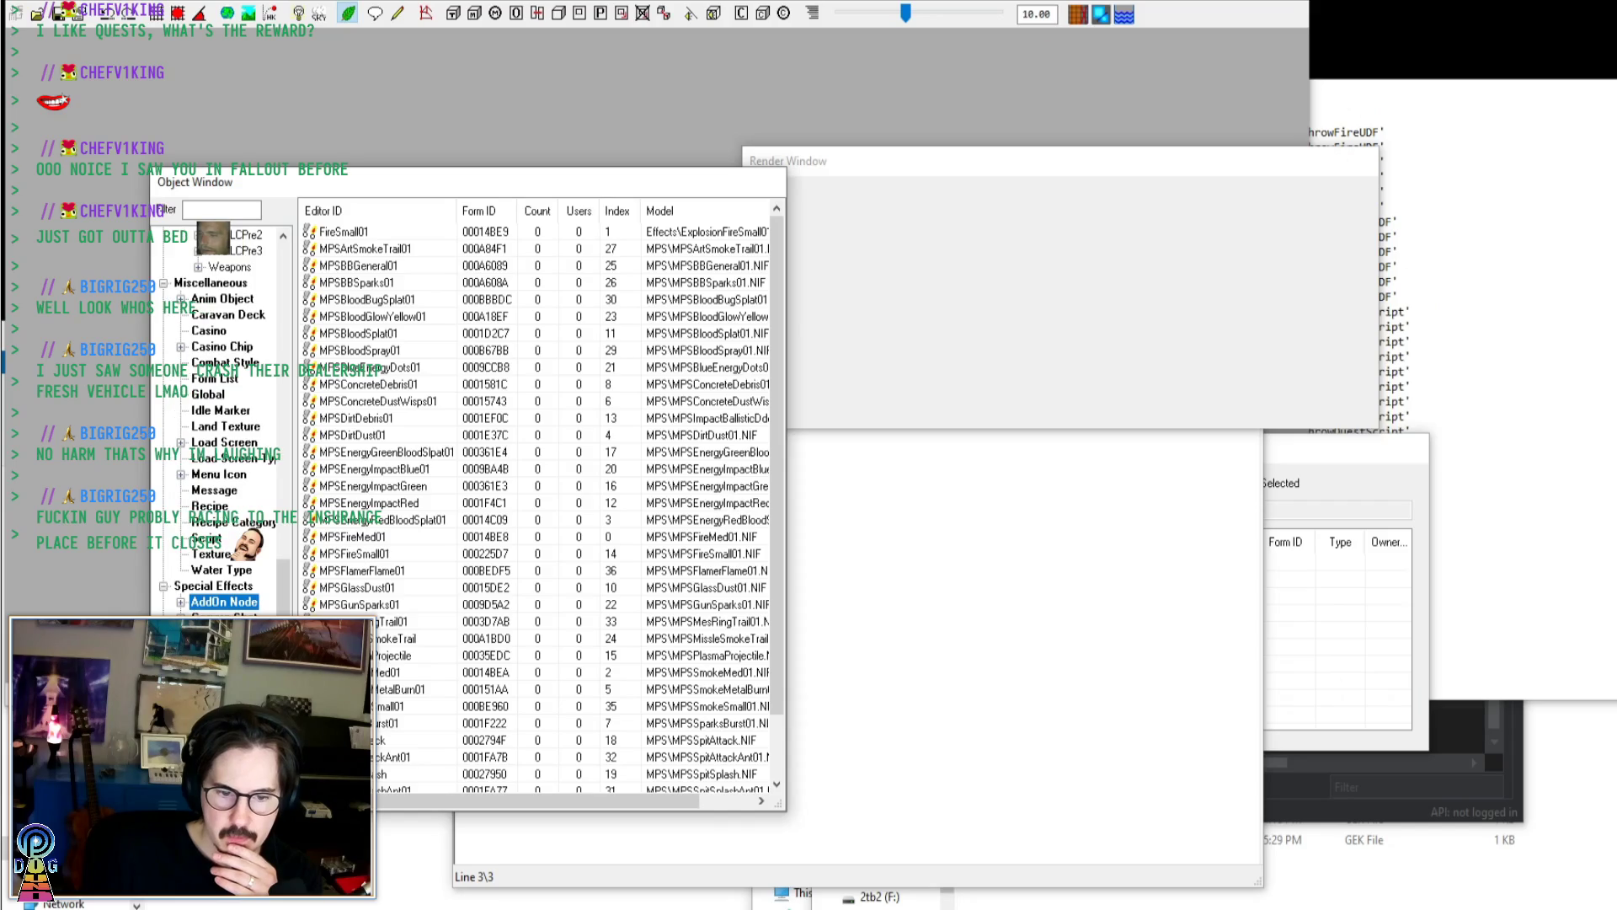
click(227, 697)
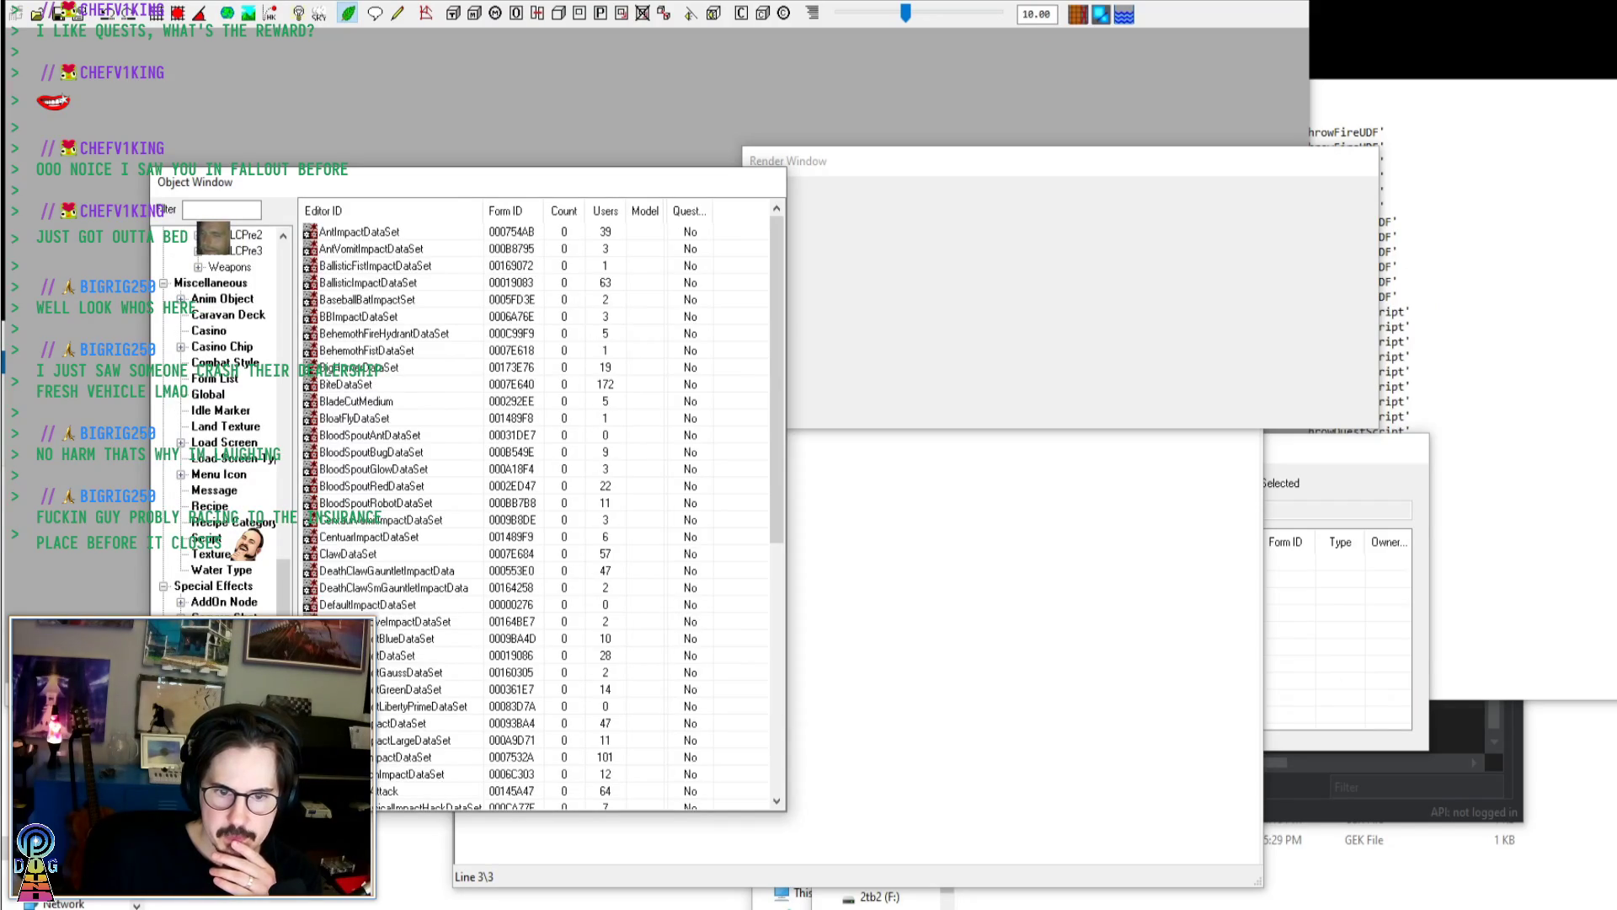
click(432, 689)
click(223, 761)
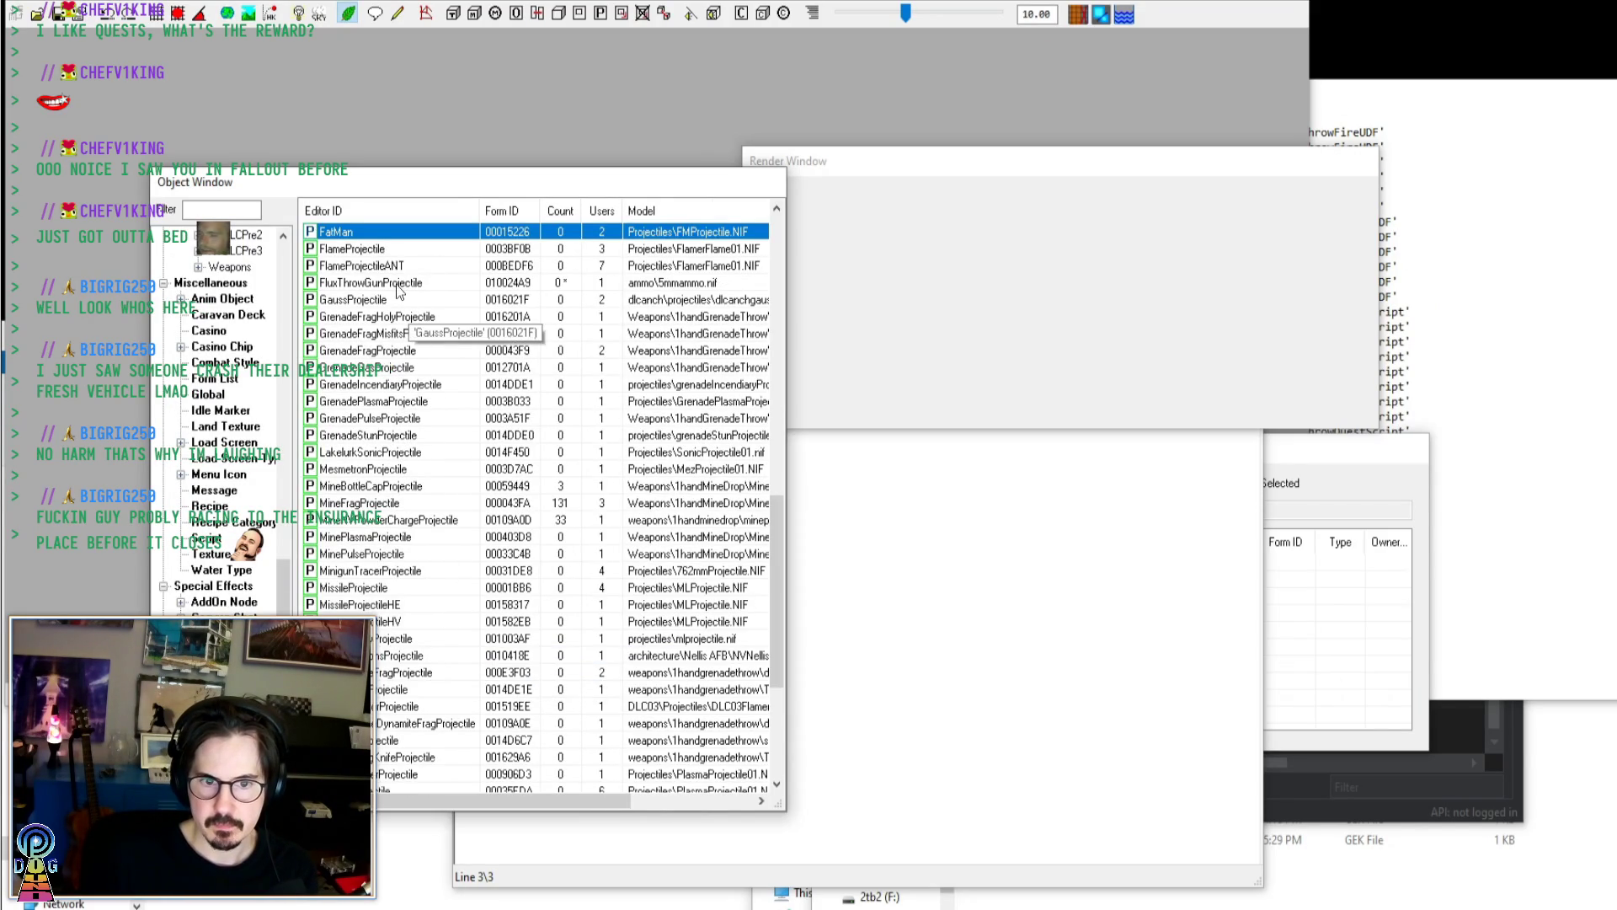
Open FluxThrowGunProjectile and close it with the projectile type left as Lobber
double_click(403, 282)
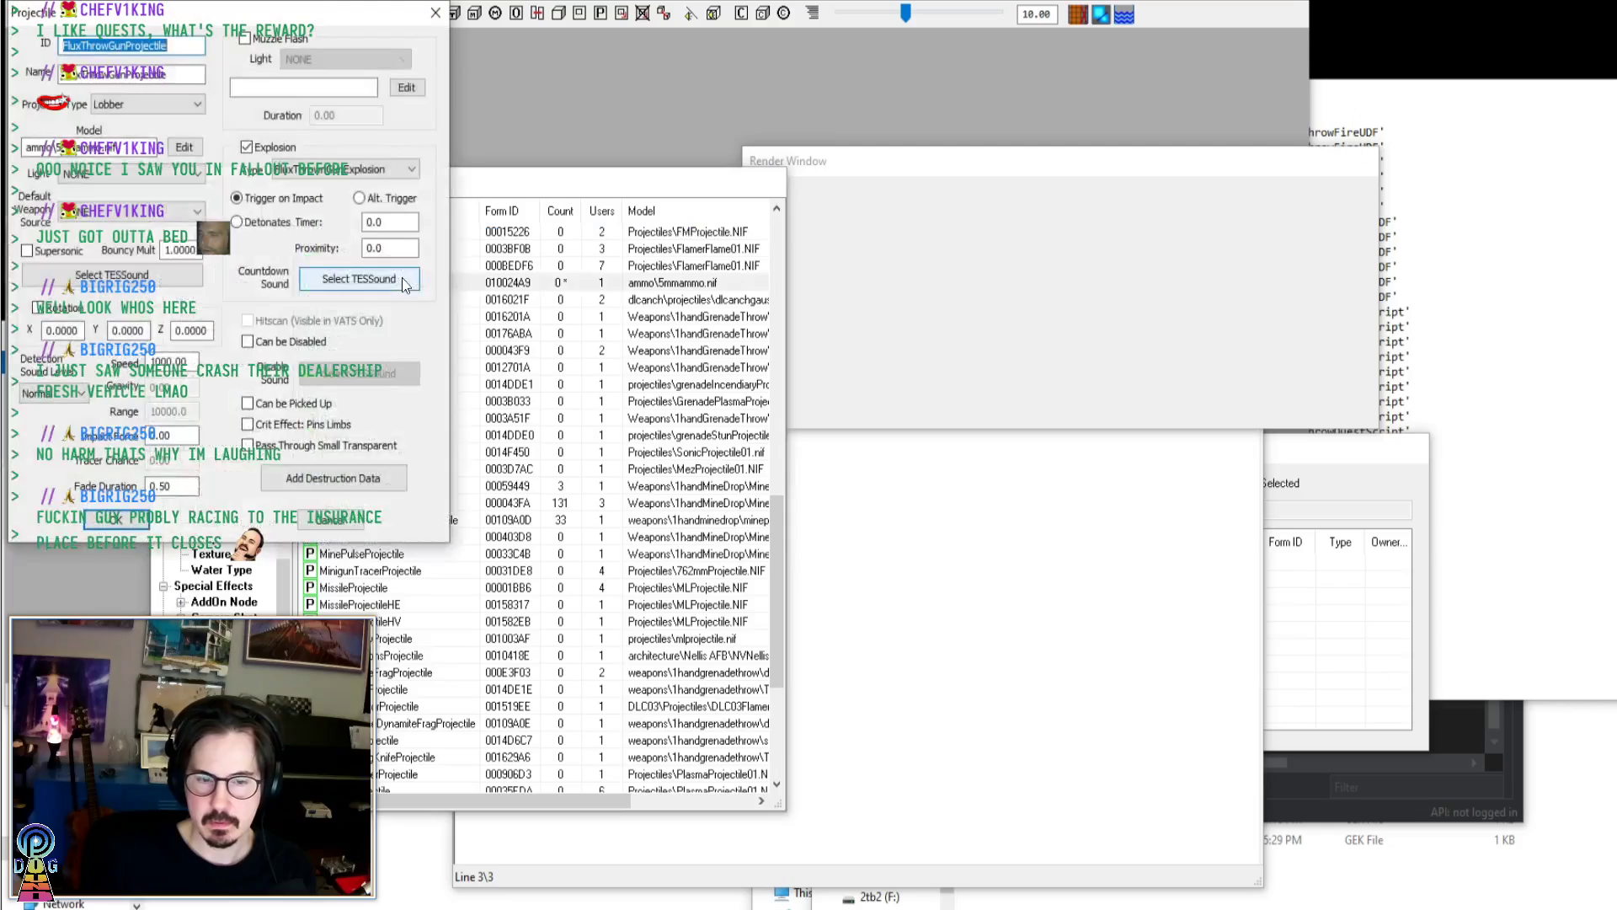
click(180, 105)
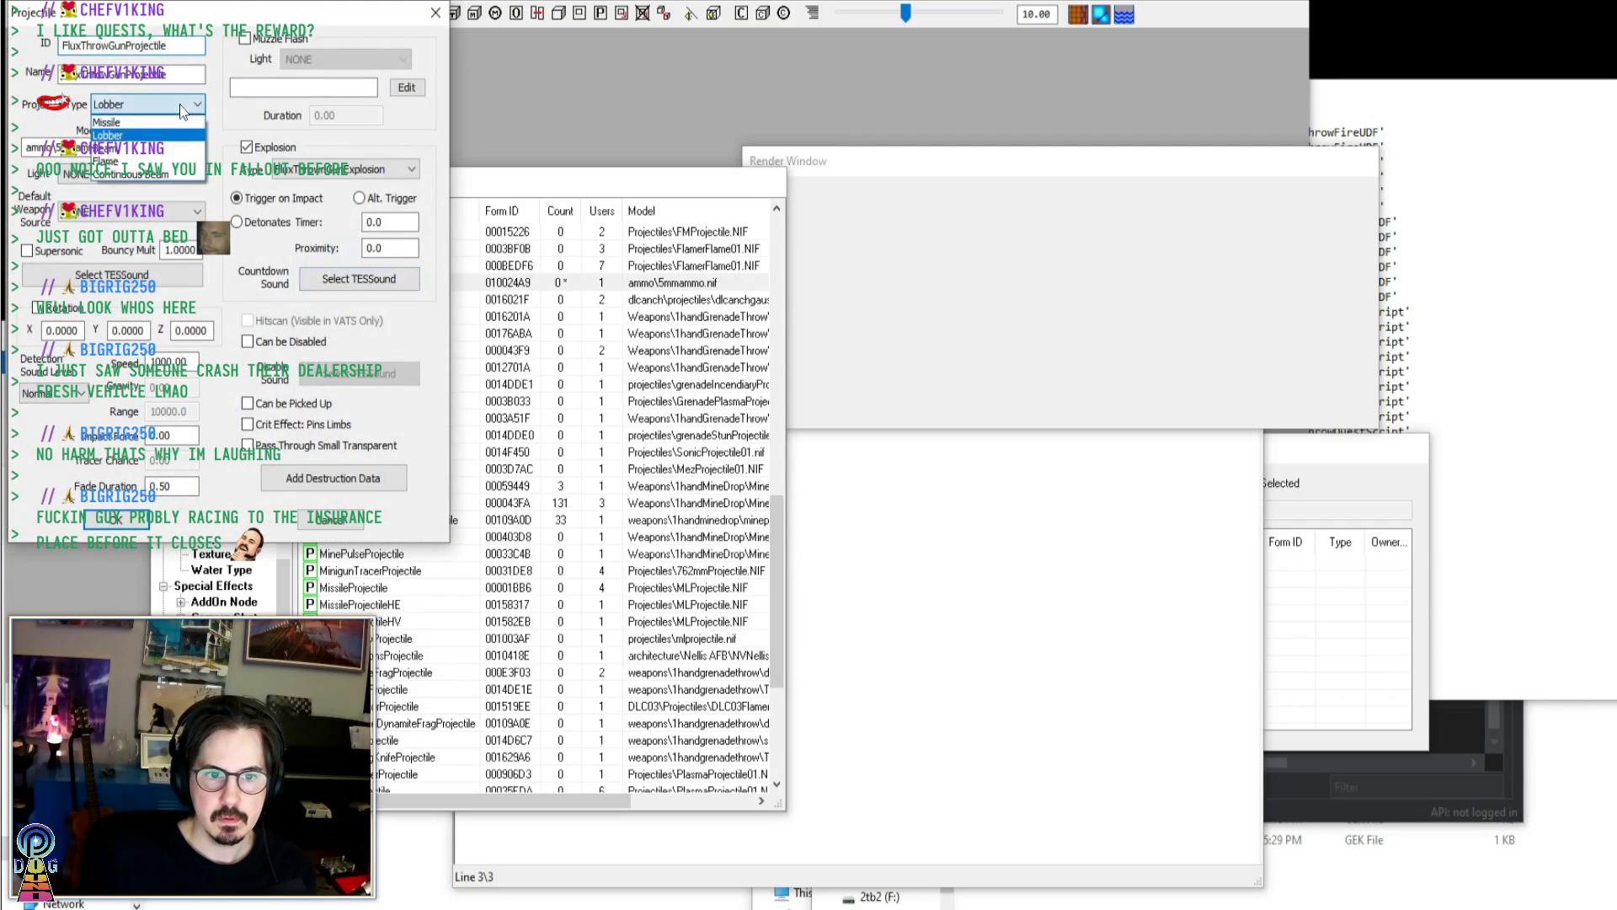
click(219, 104)
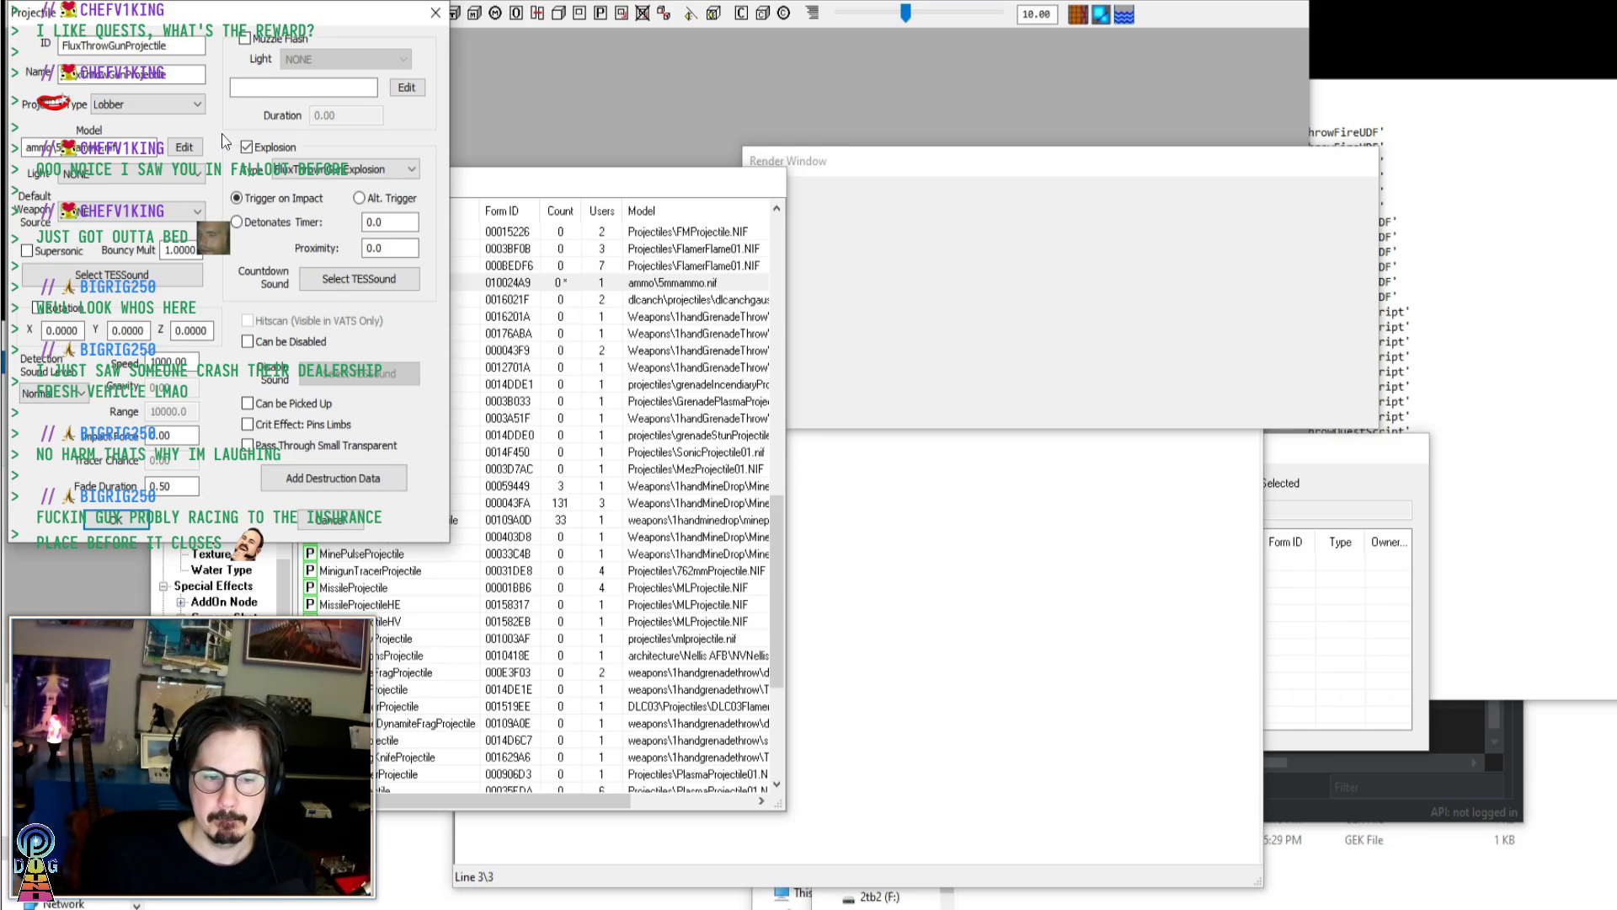
key(Return)
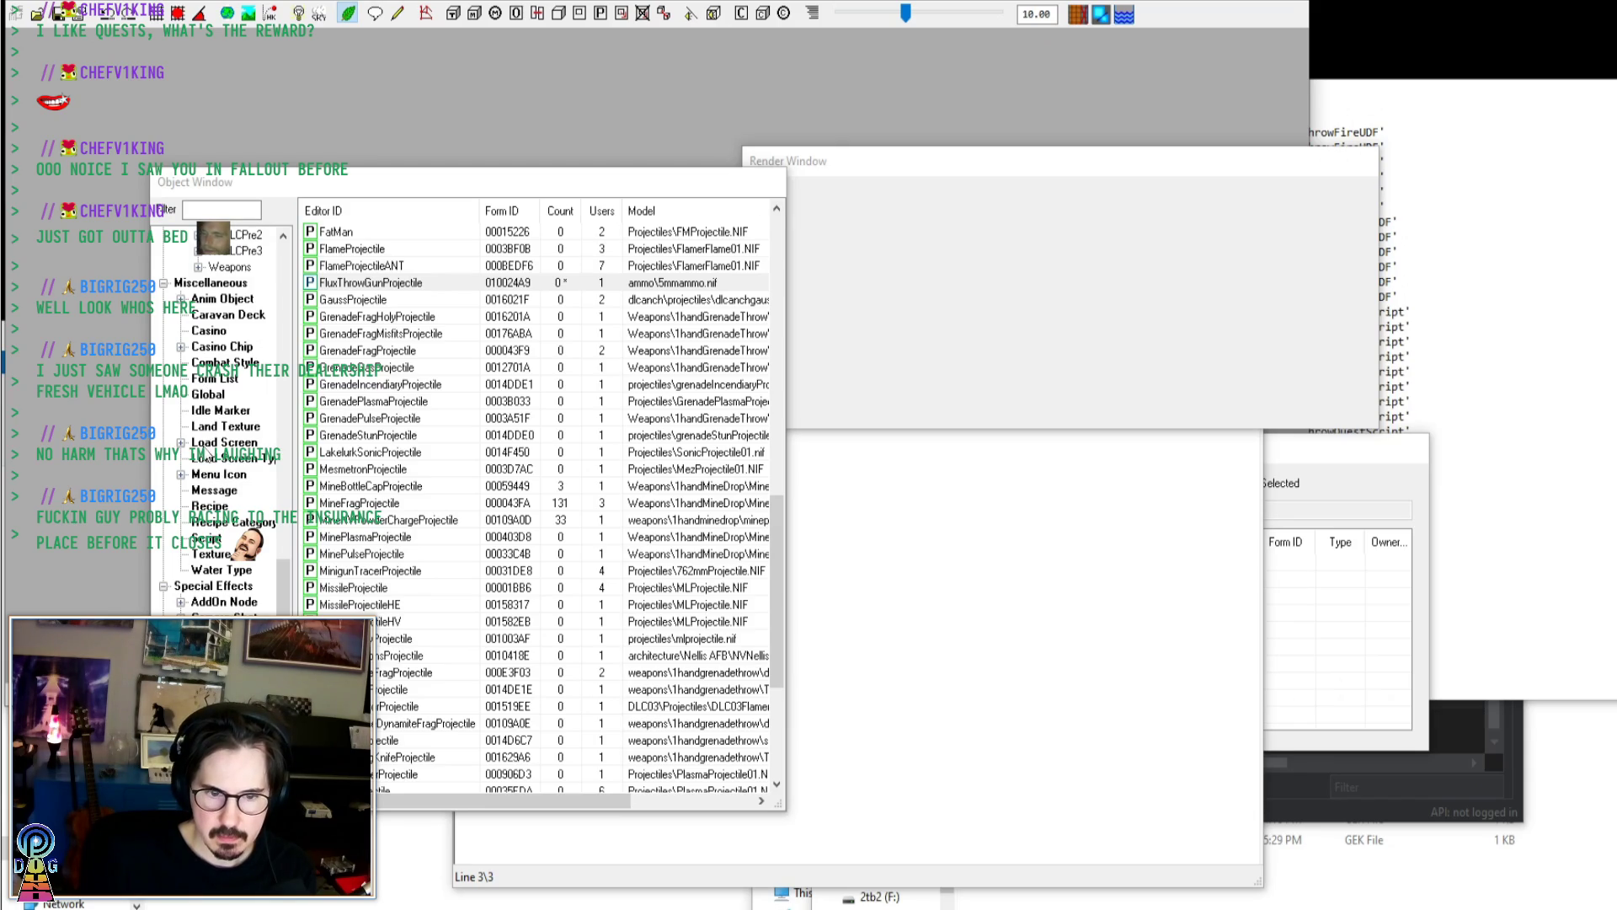
Open the FluxWeapThrownGun record from the Weapon list
drag(284, 590, 283, 471)
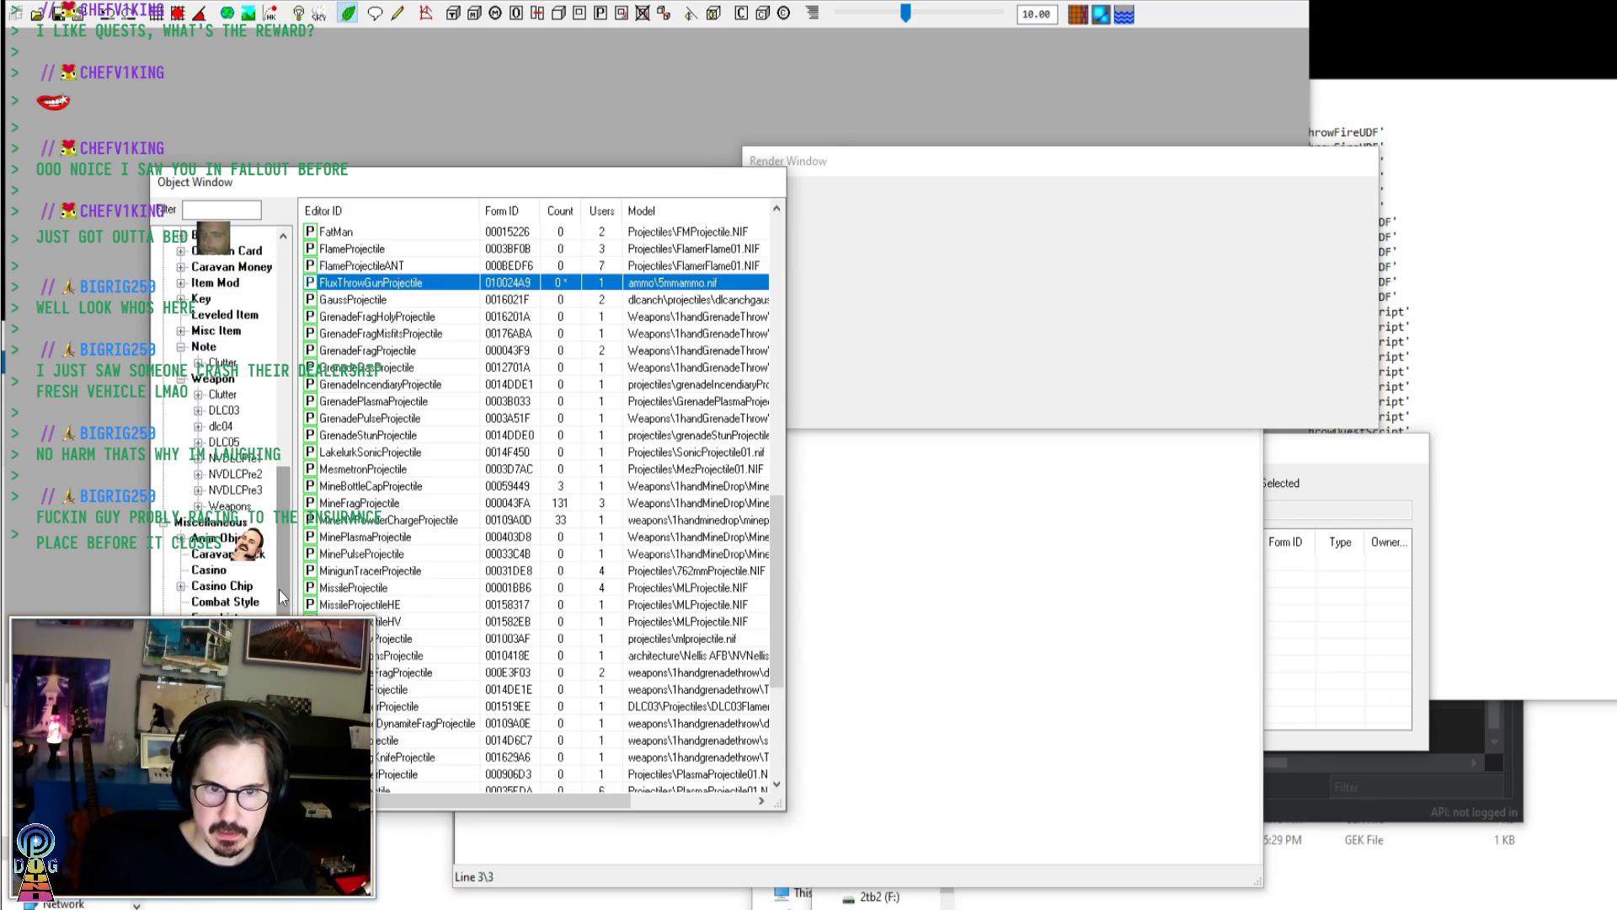
click(212, 379)
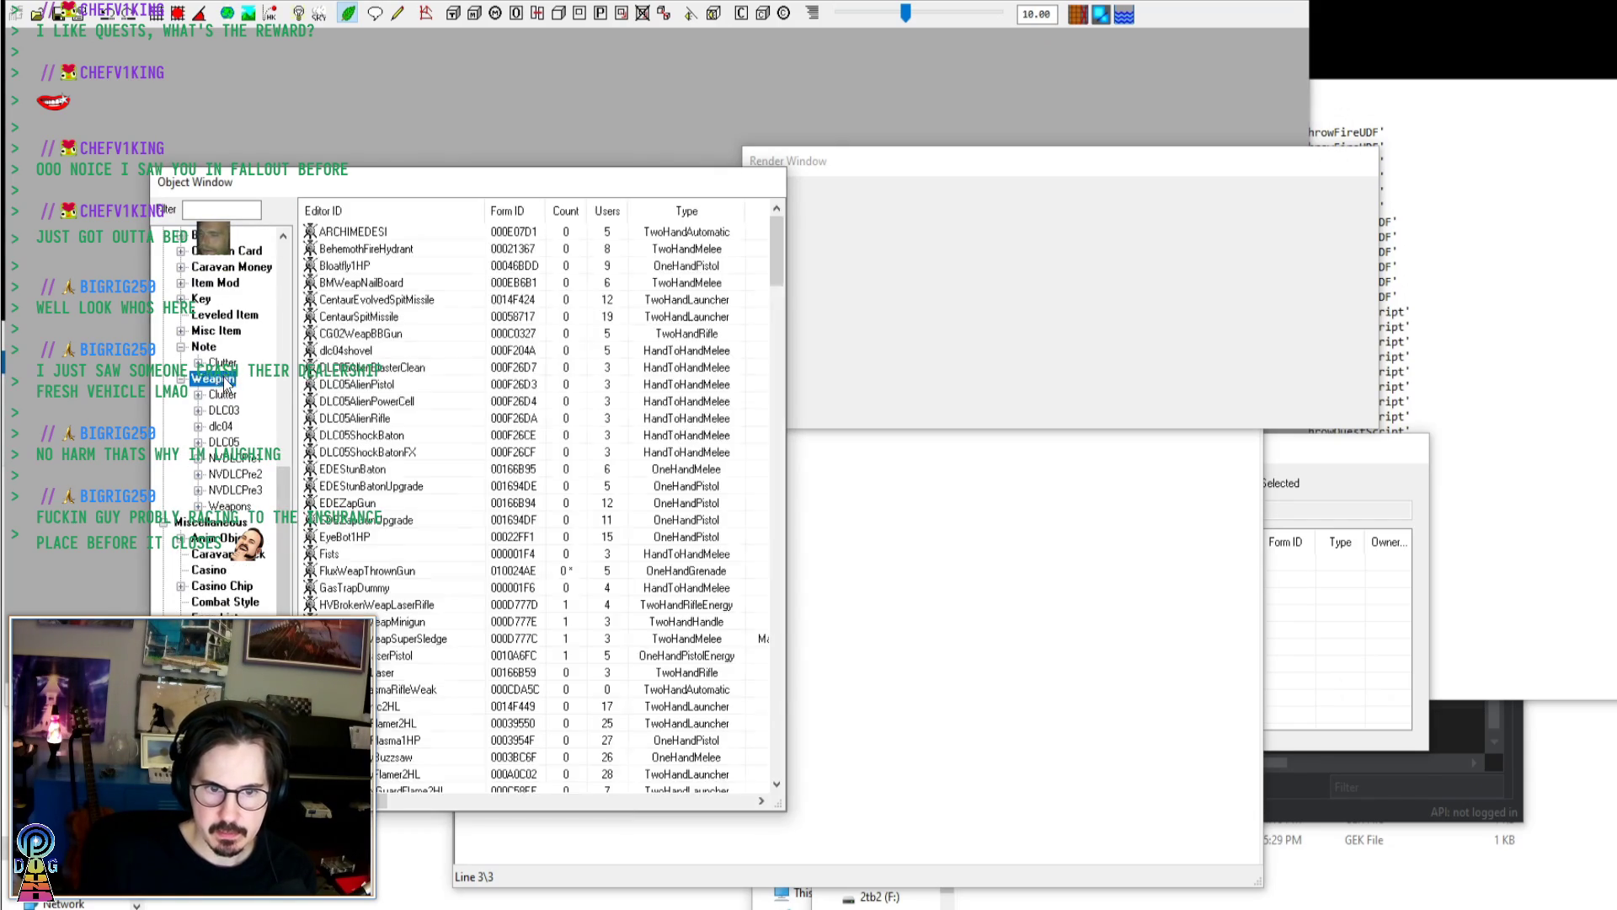
click(407, 425)
key(w)
click(385, 369)
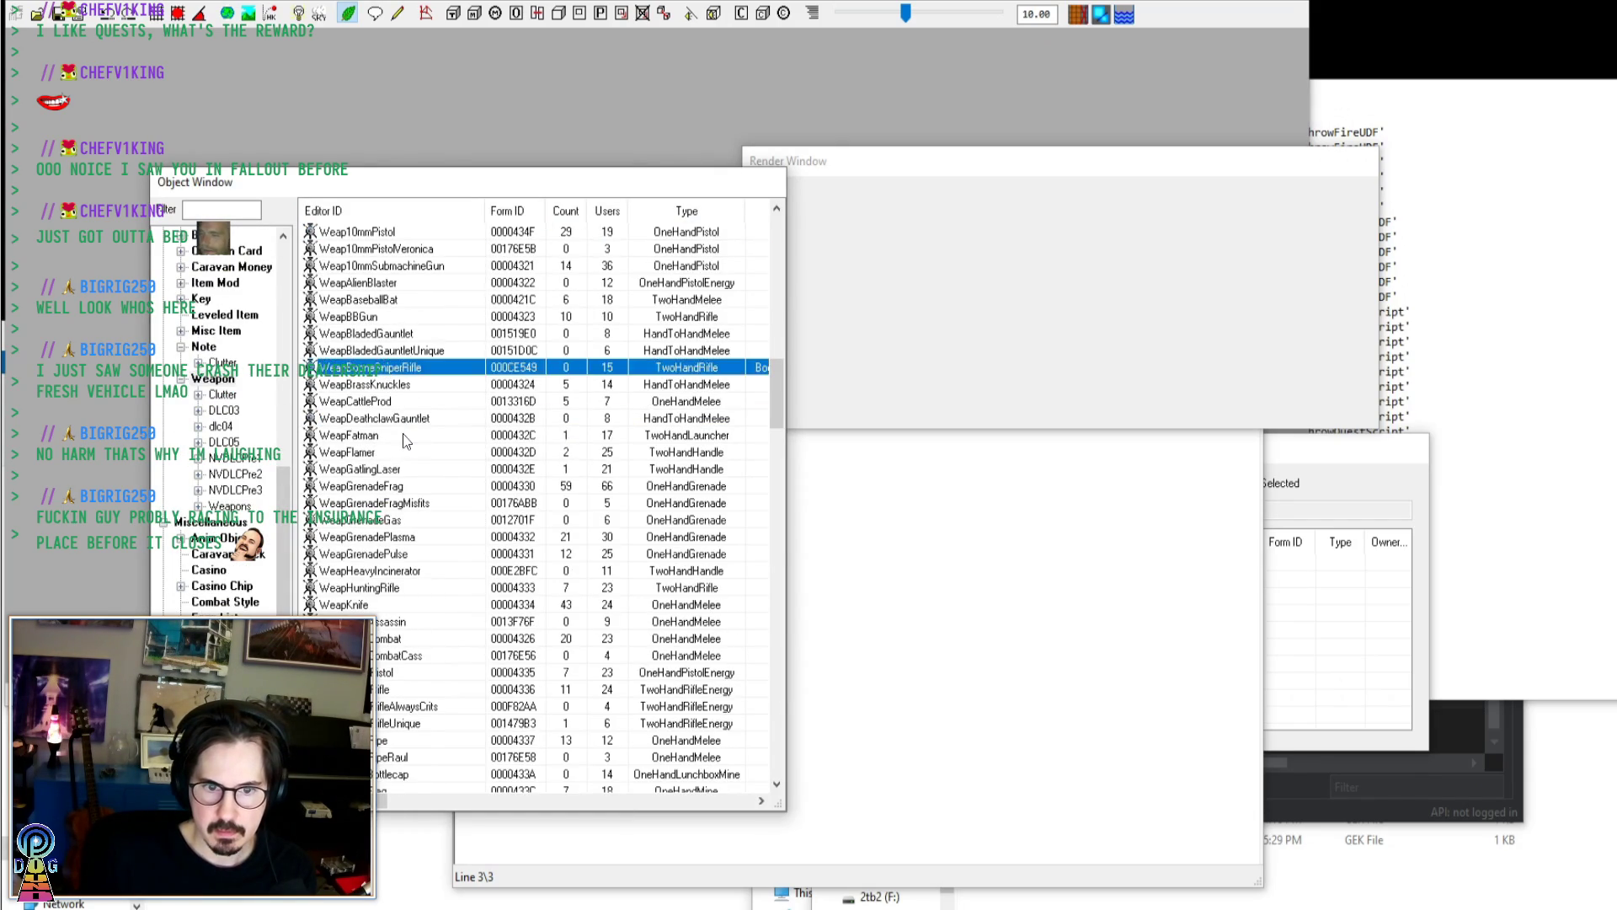
key(f)
double_click(378, 245)
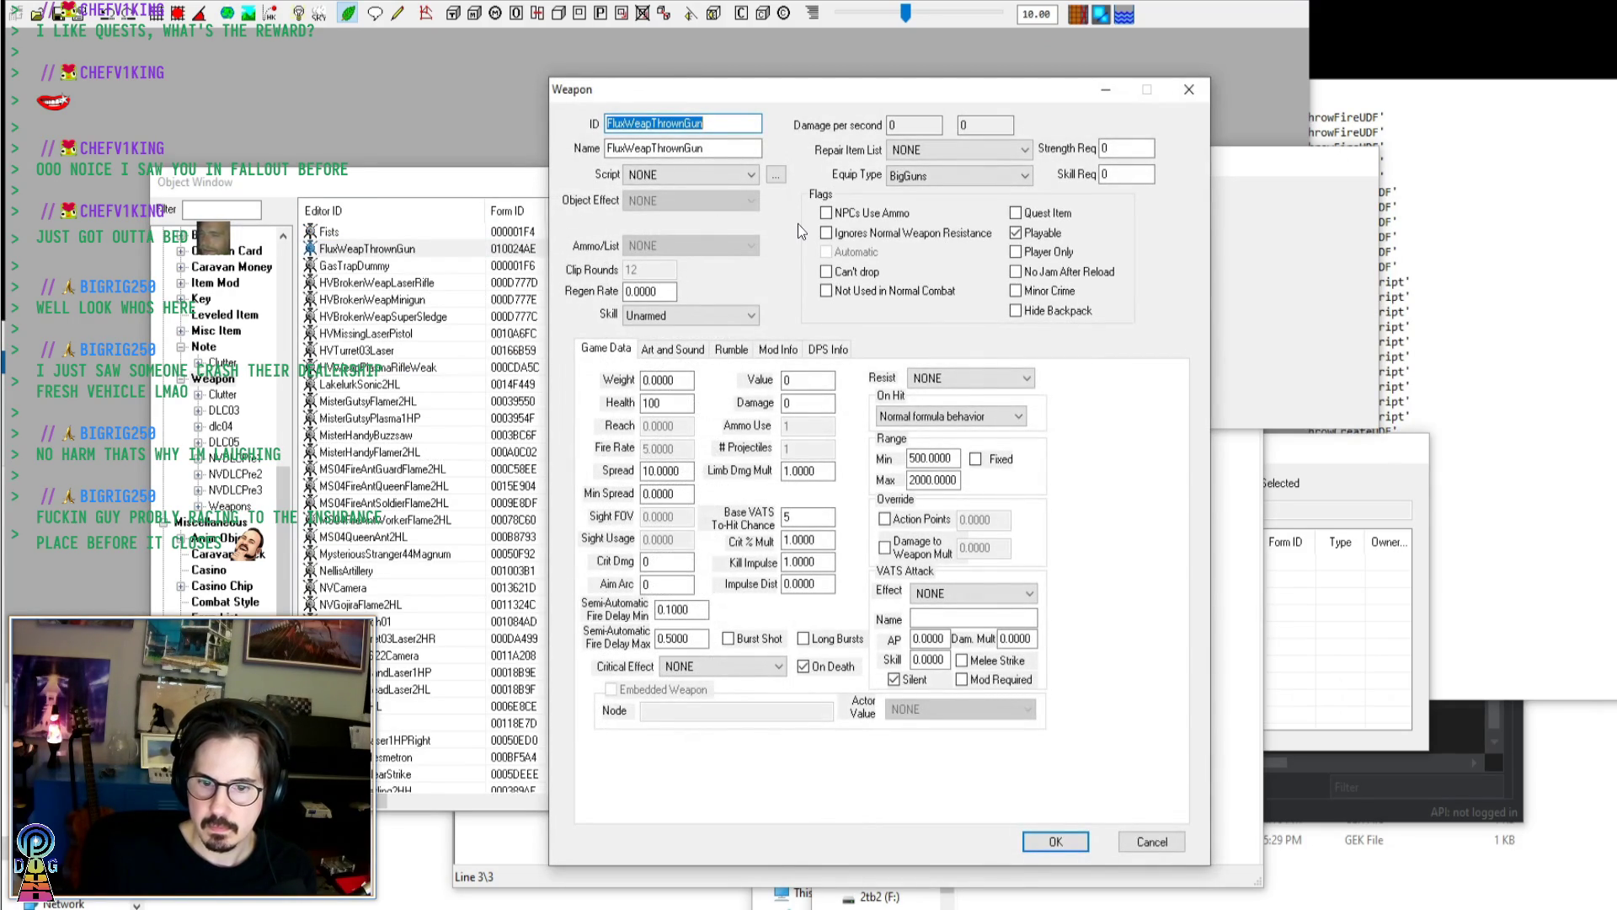
Set FluxWeapThrownGun's Animation Type to OneHandThrown, save it, and check the Message Log
click(683, 350)
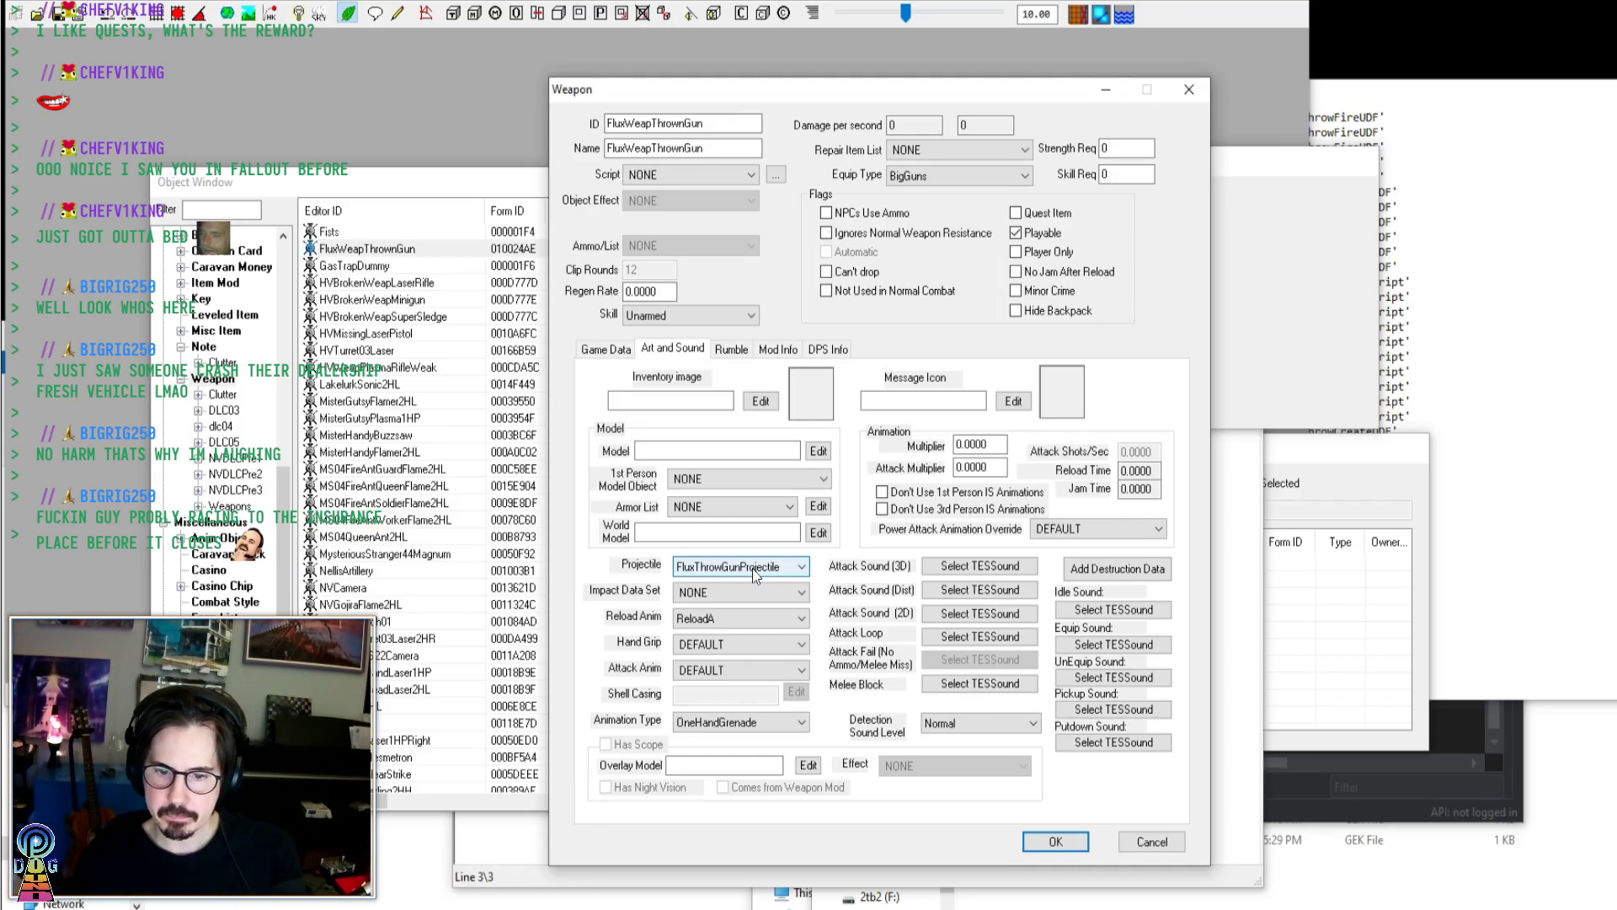
click(766, 721)
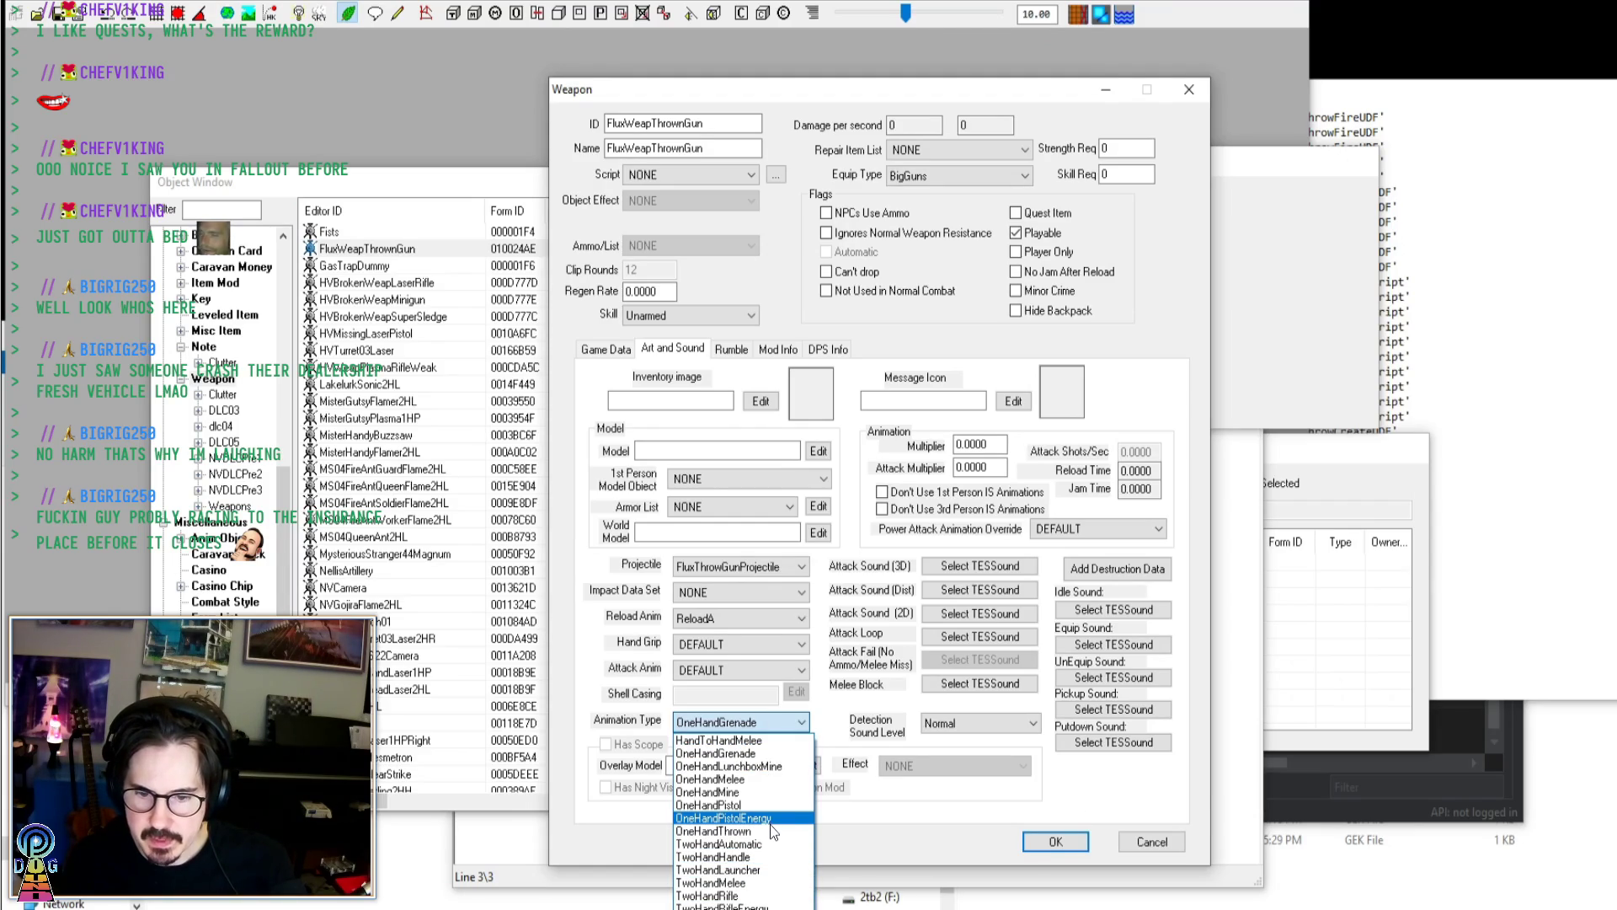
click(772, 832)
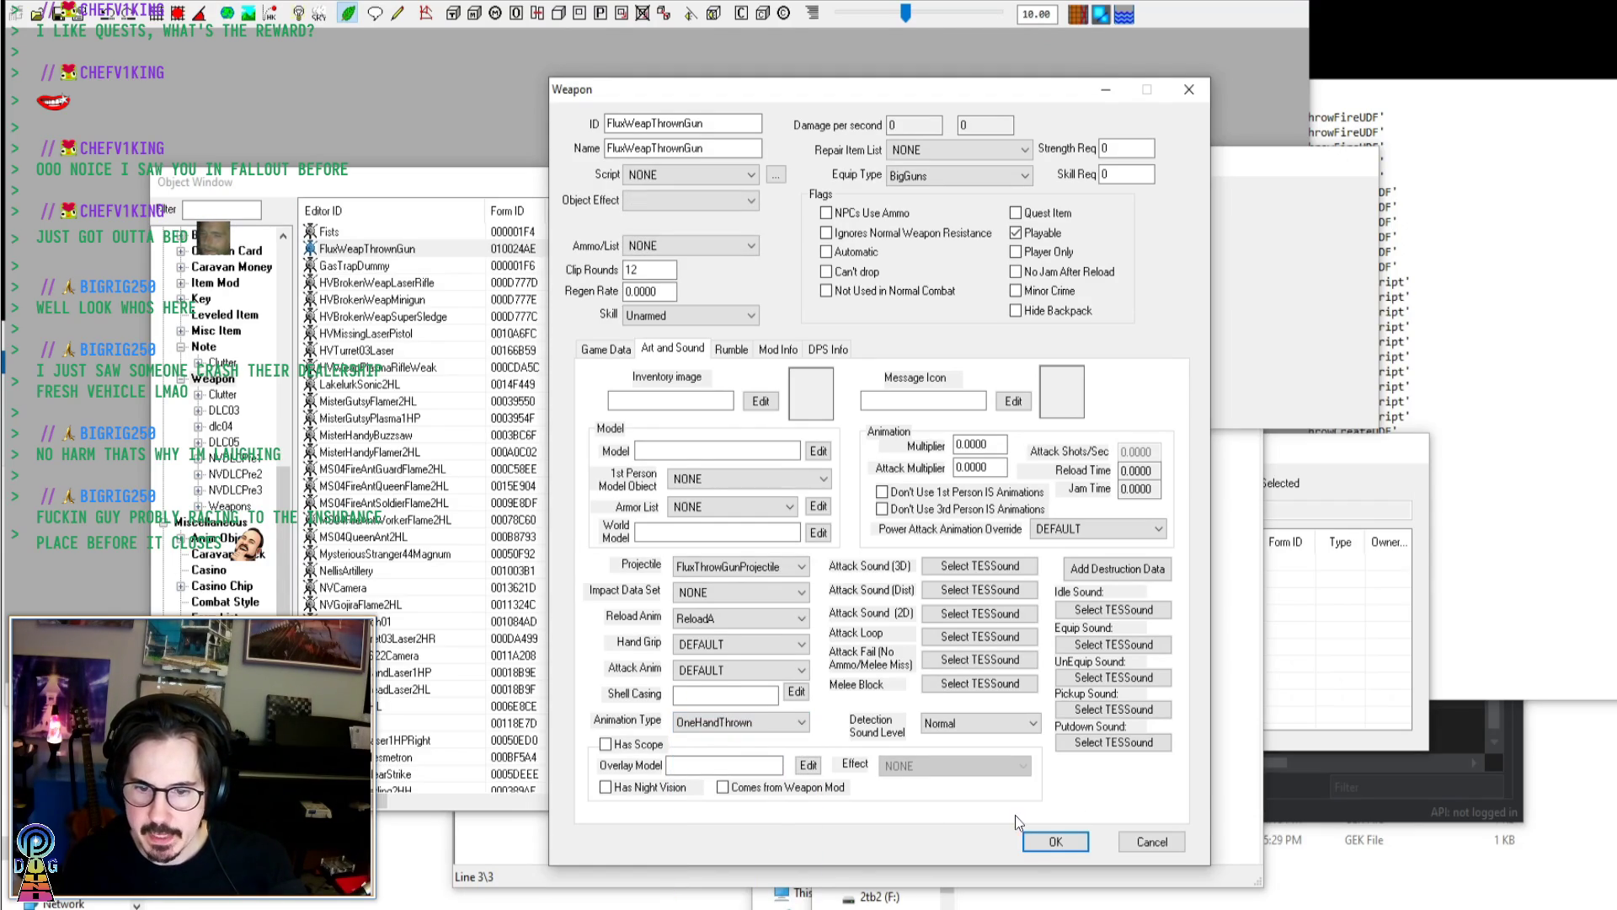
click(1068, 842)
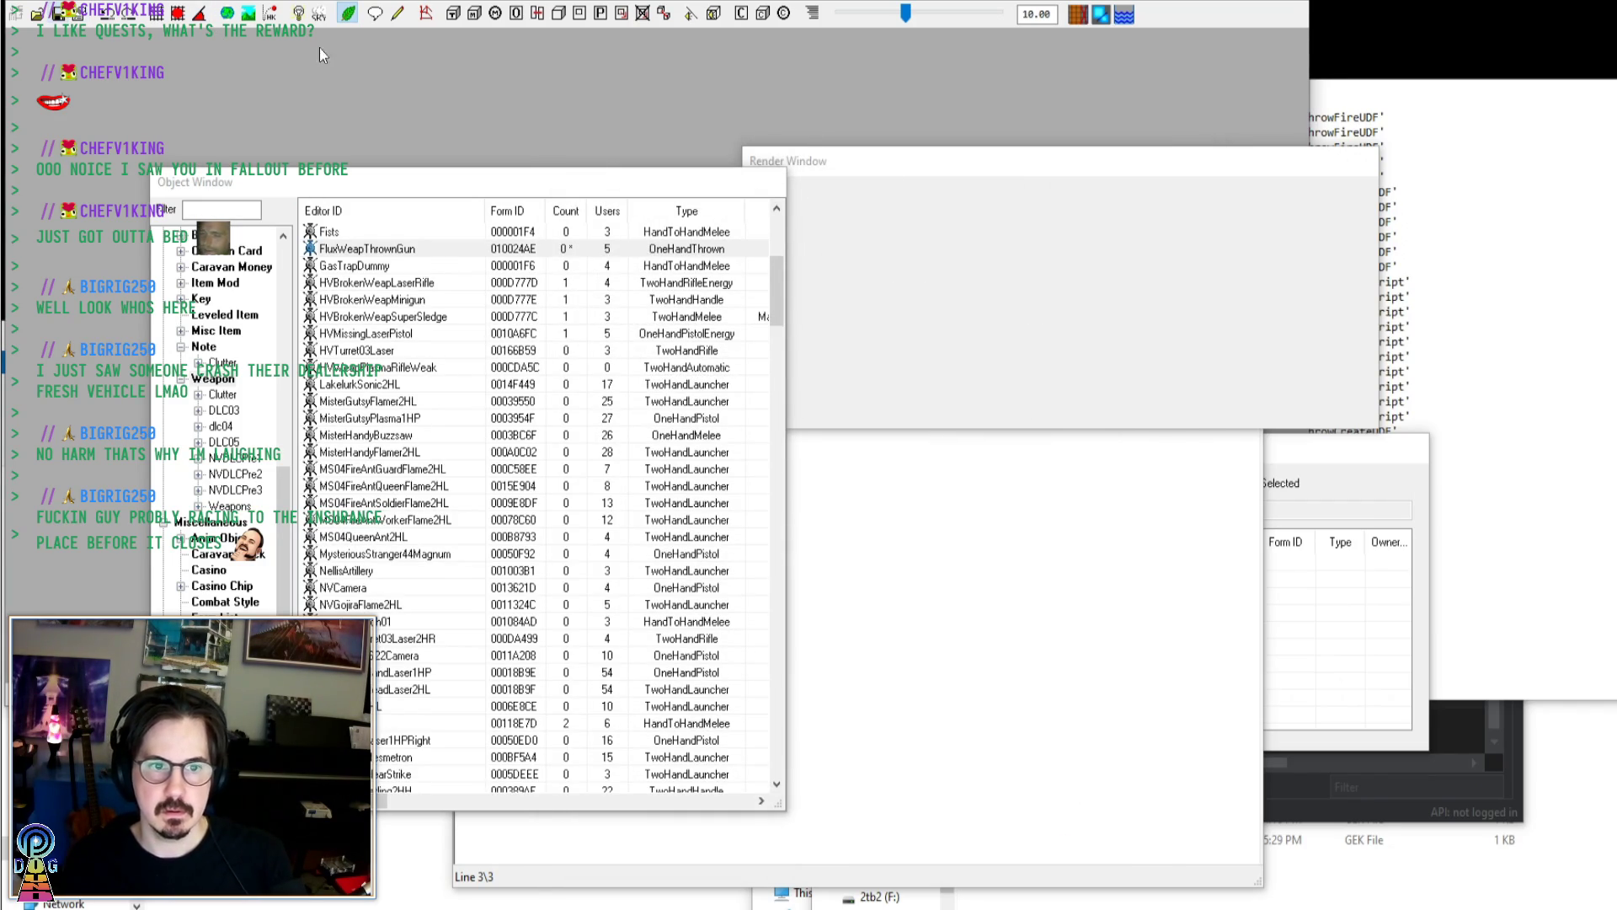
click(1416, 294)
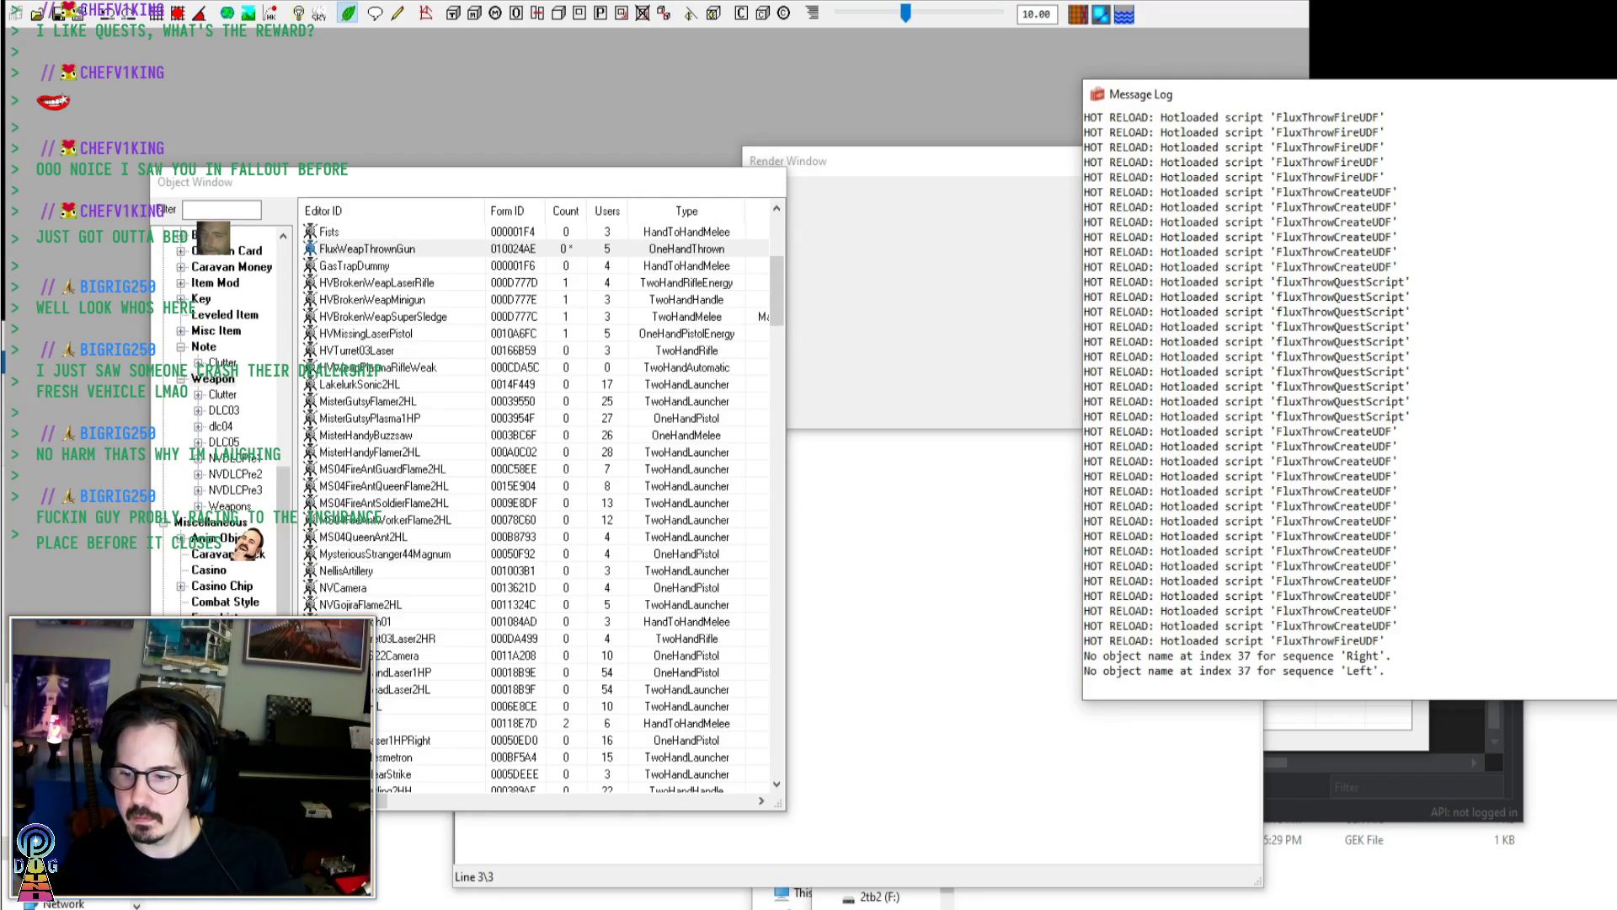
key(alt+Tab)
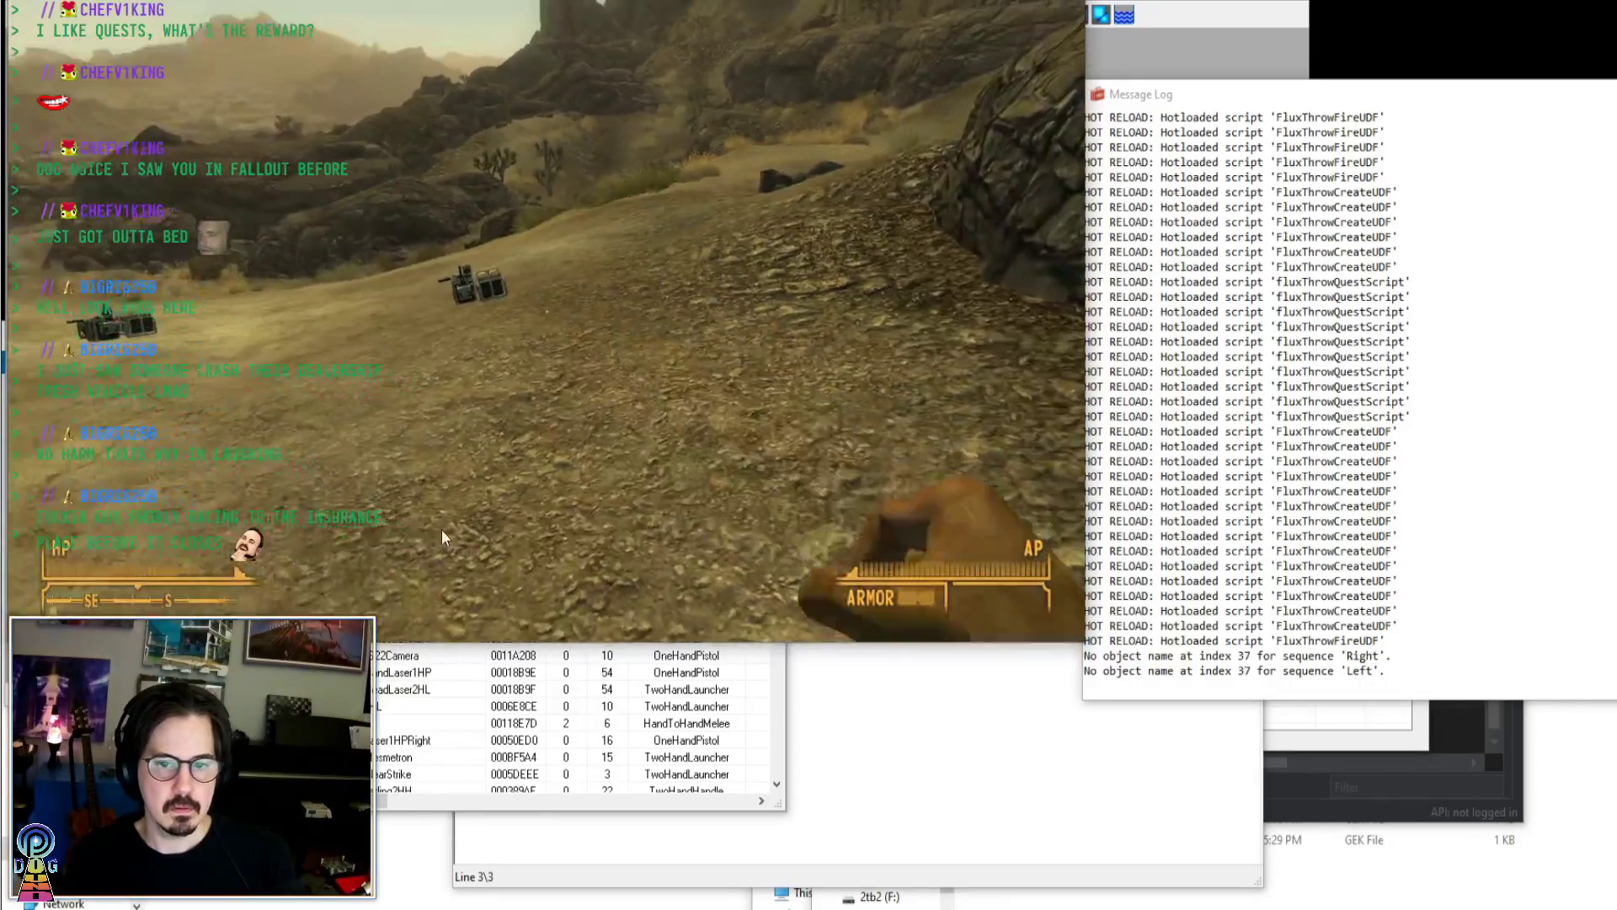
Equip the gun from the Pip-Boy and throw it in the desert
key(grave)
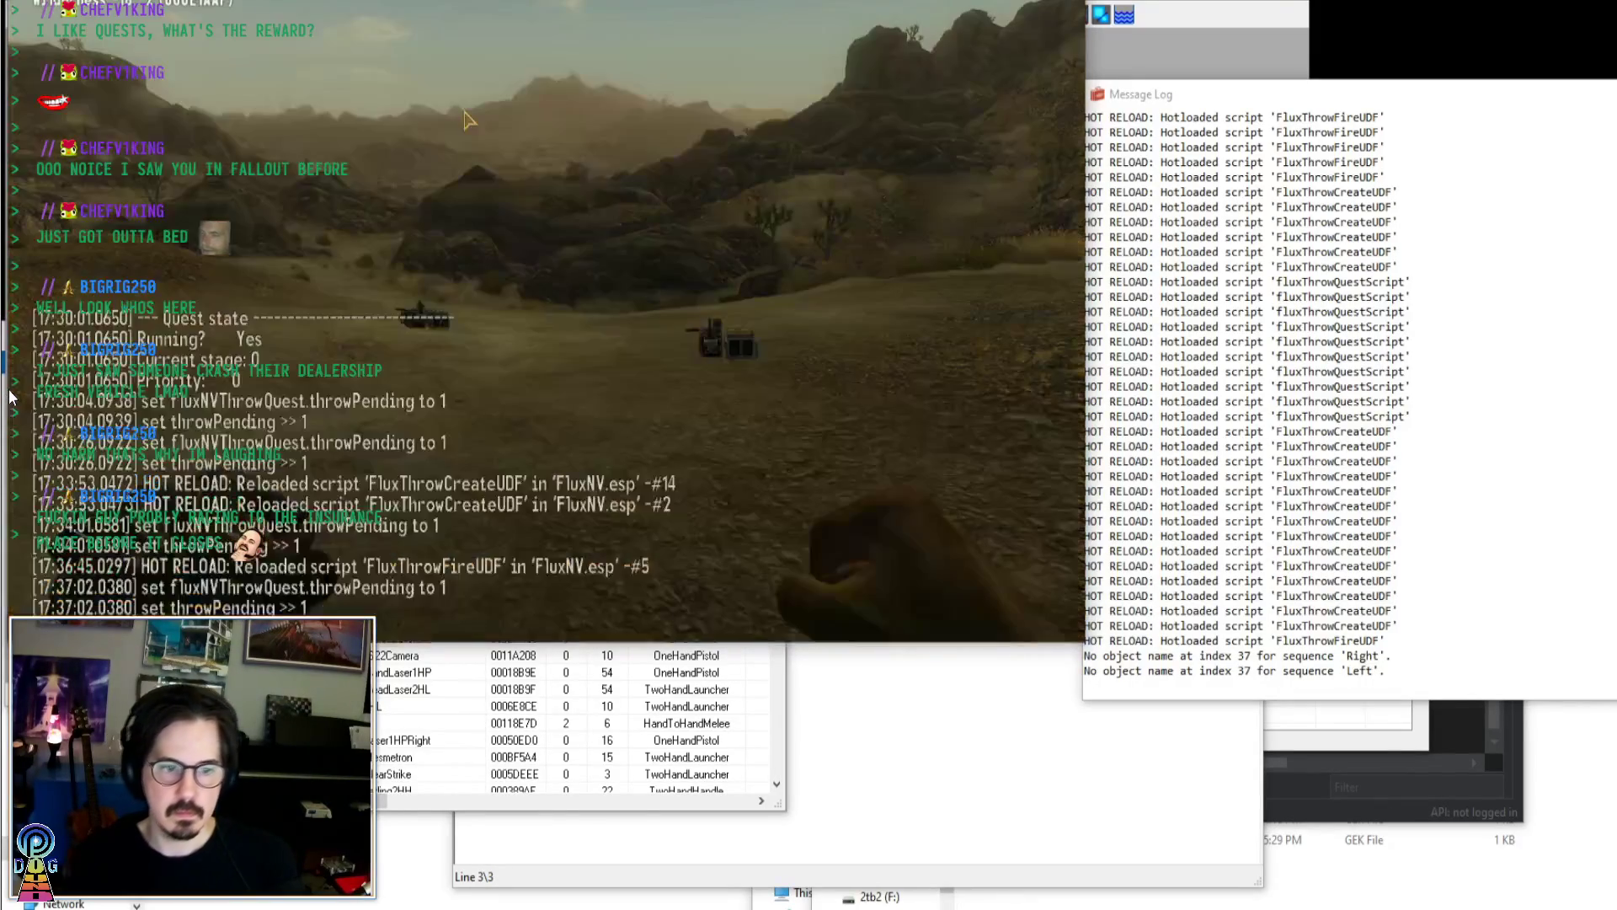
key(Up)
key(Return)
key(grave)
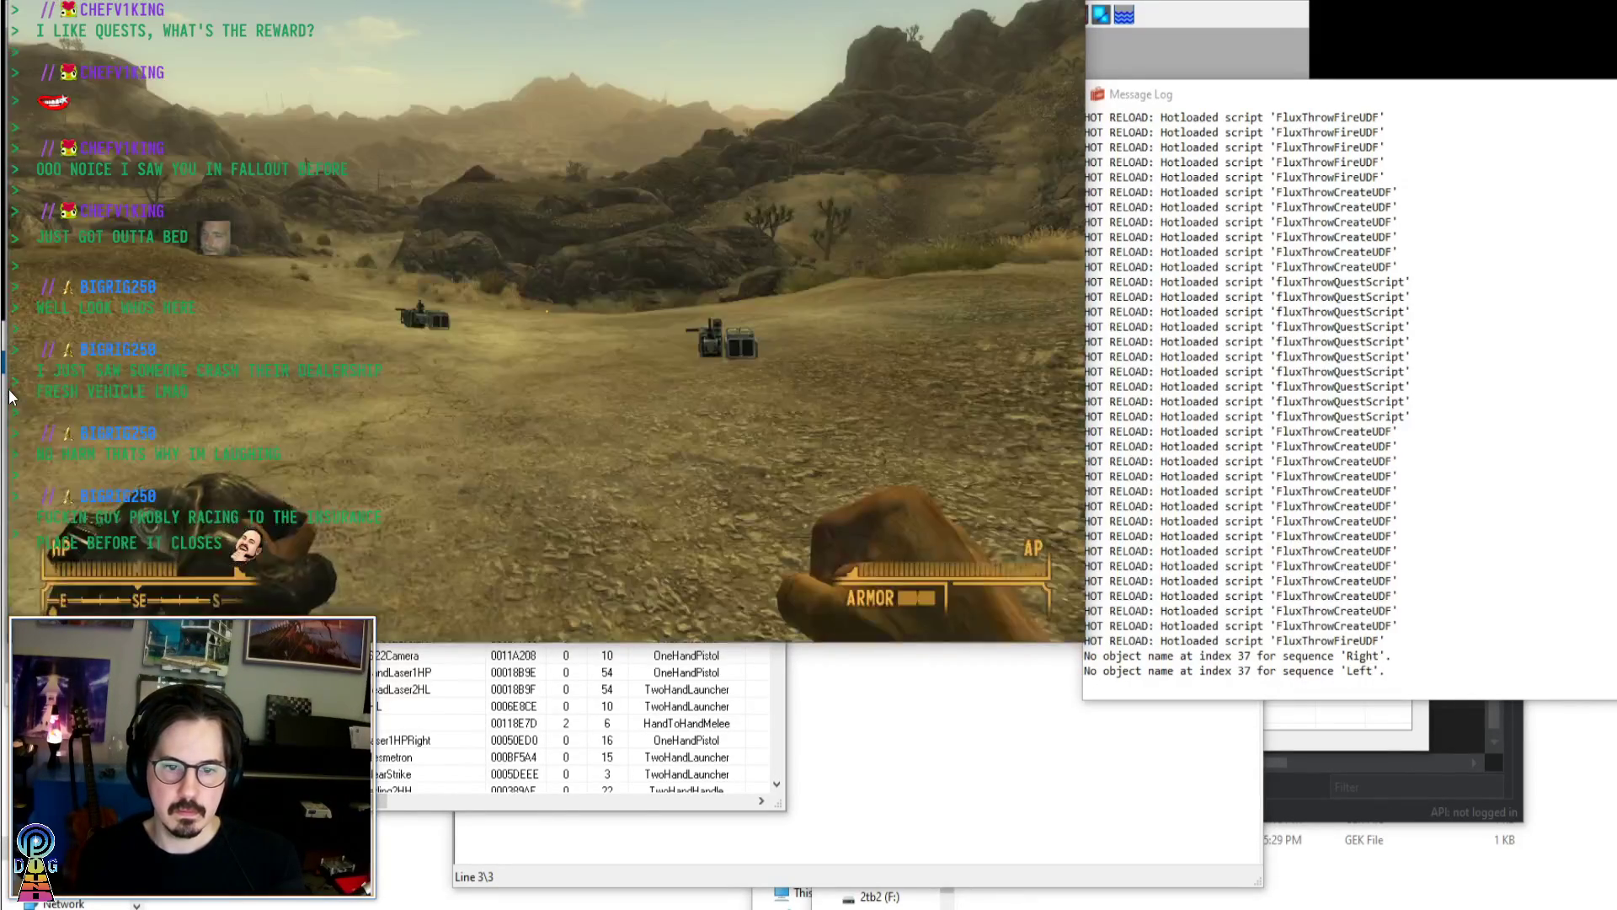
key(Tab)
key(Return)
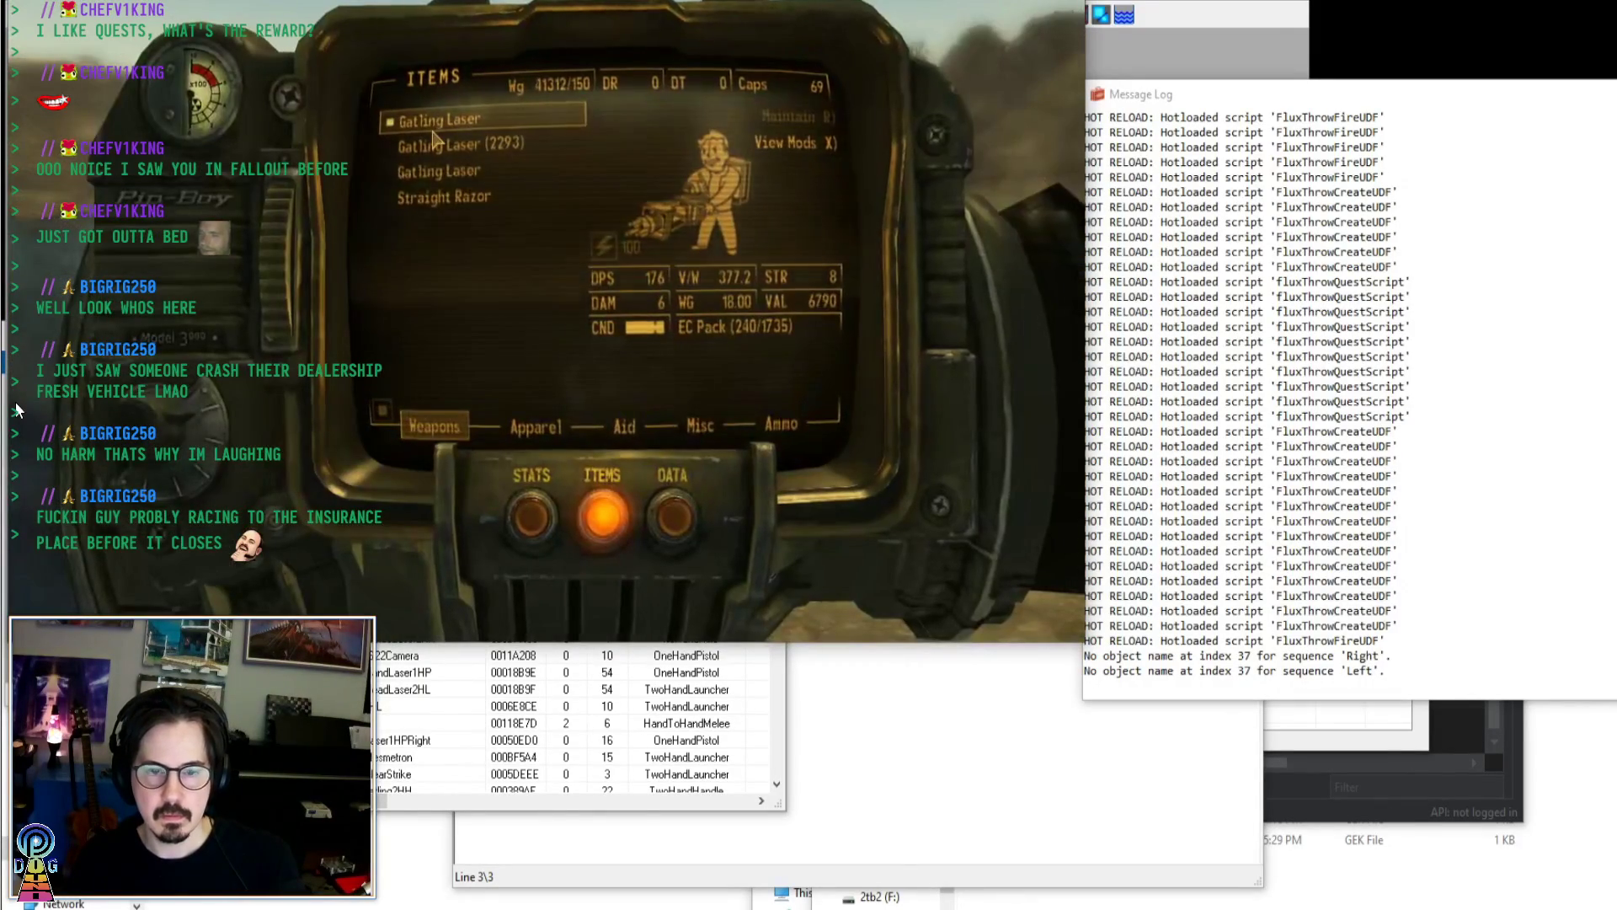
key(Tab)
click(15, 409)
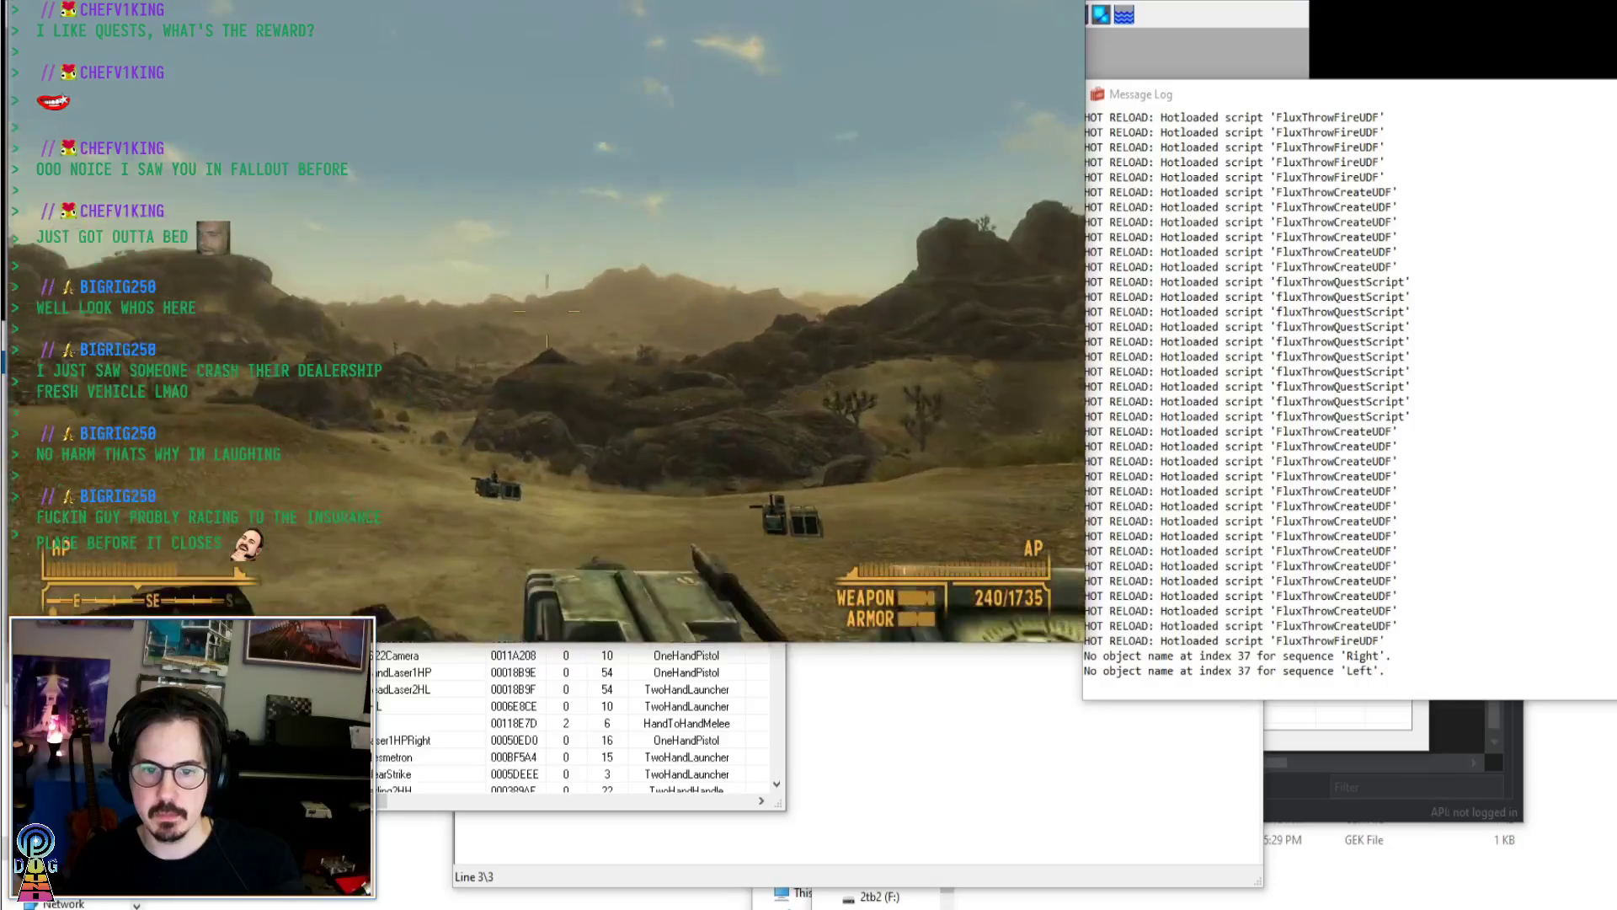
Walk toward the vehicles, confirm the console logged a pending throw, and return to GECK
mouse_move(139, 547)
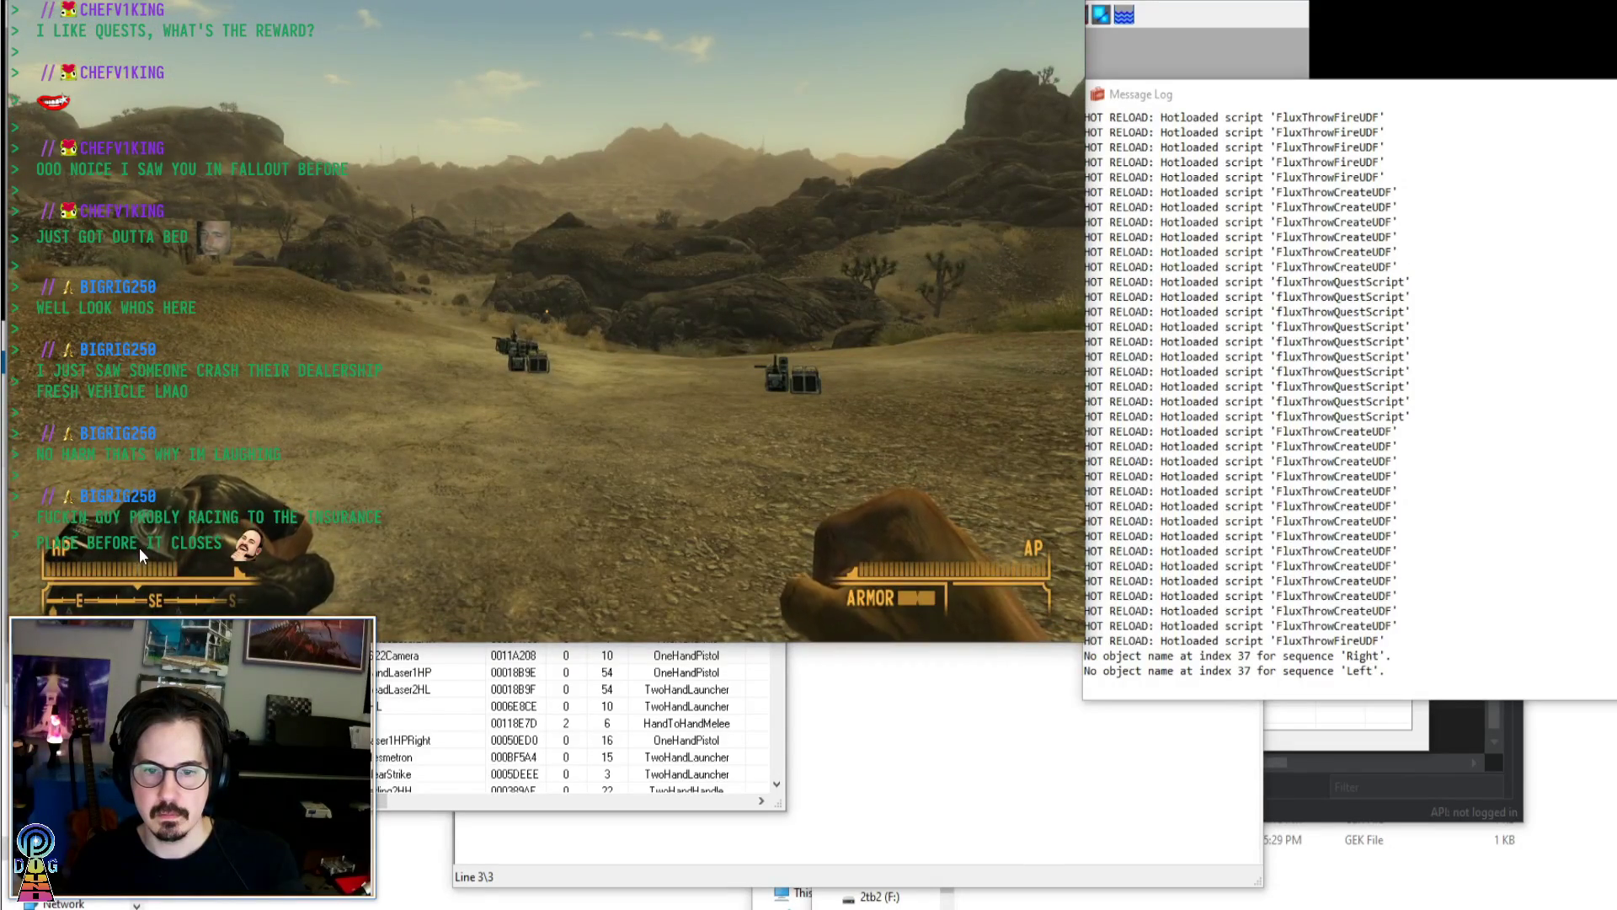
key(w)
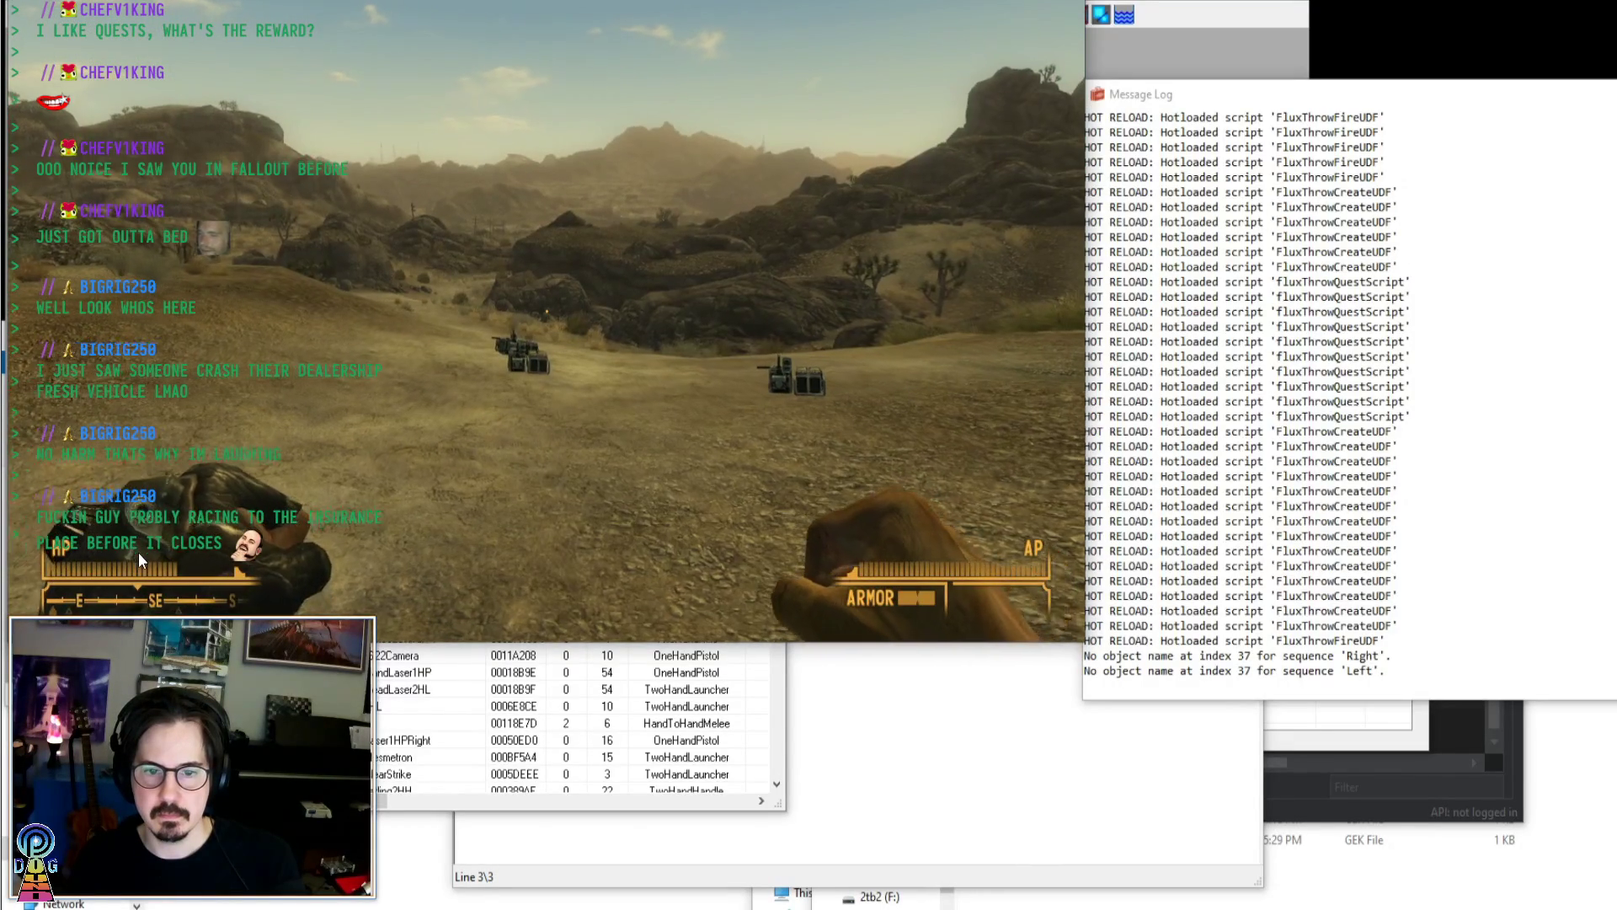
key(shift)
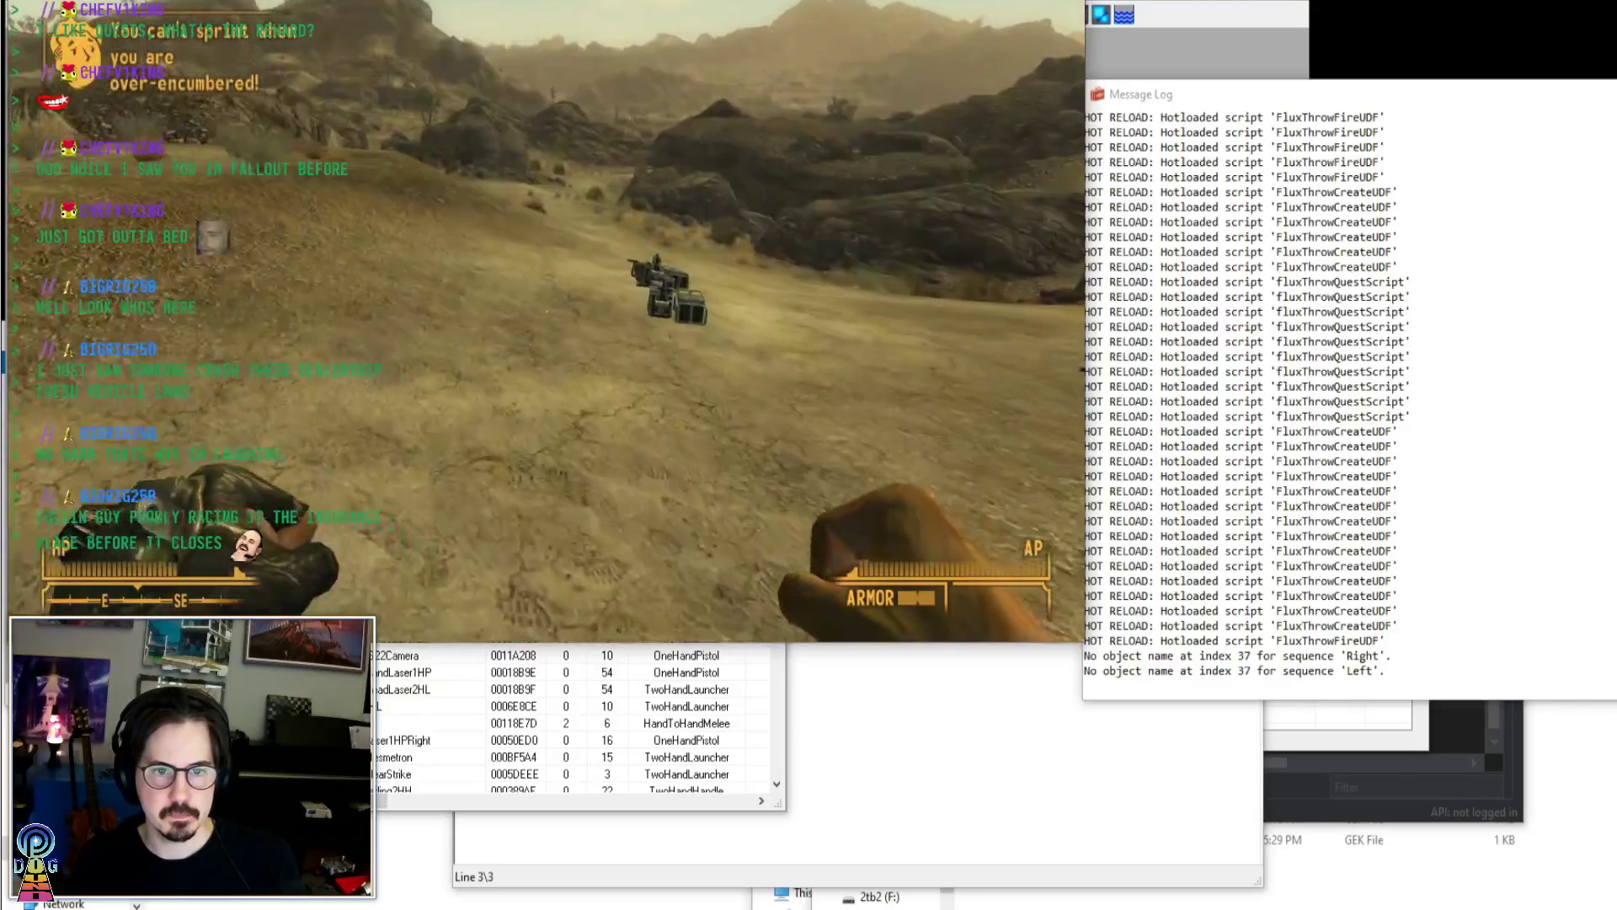
mouse_move(1089, 647)
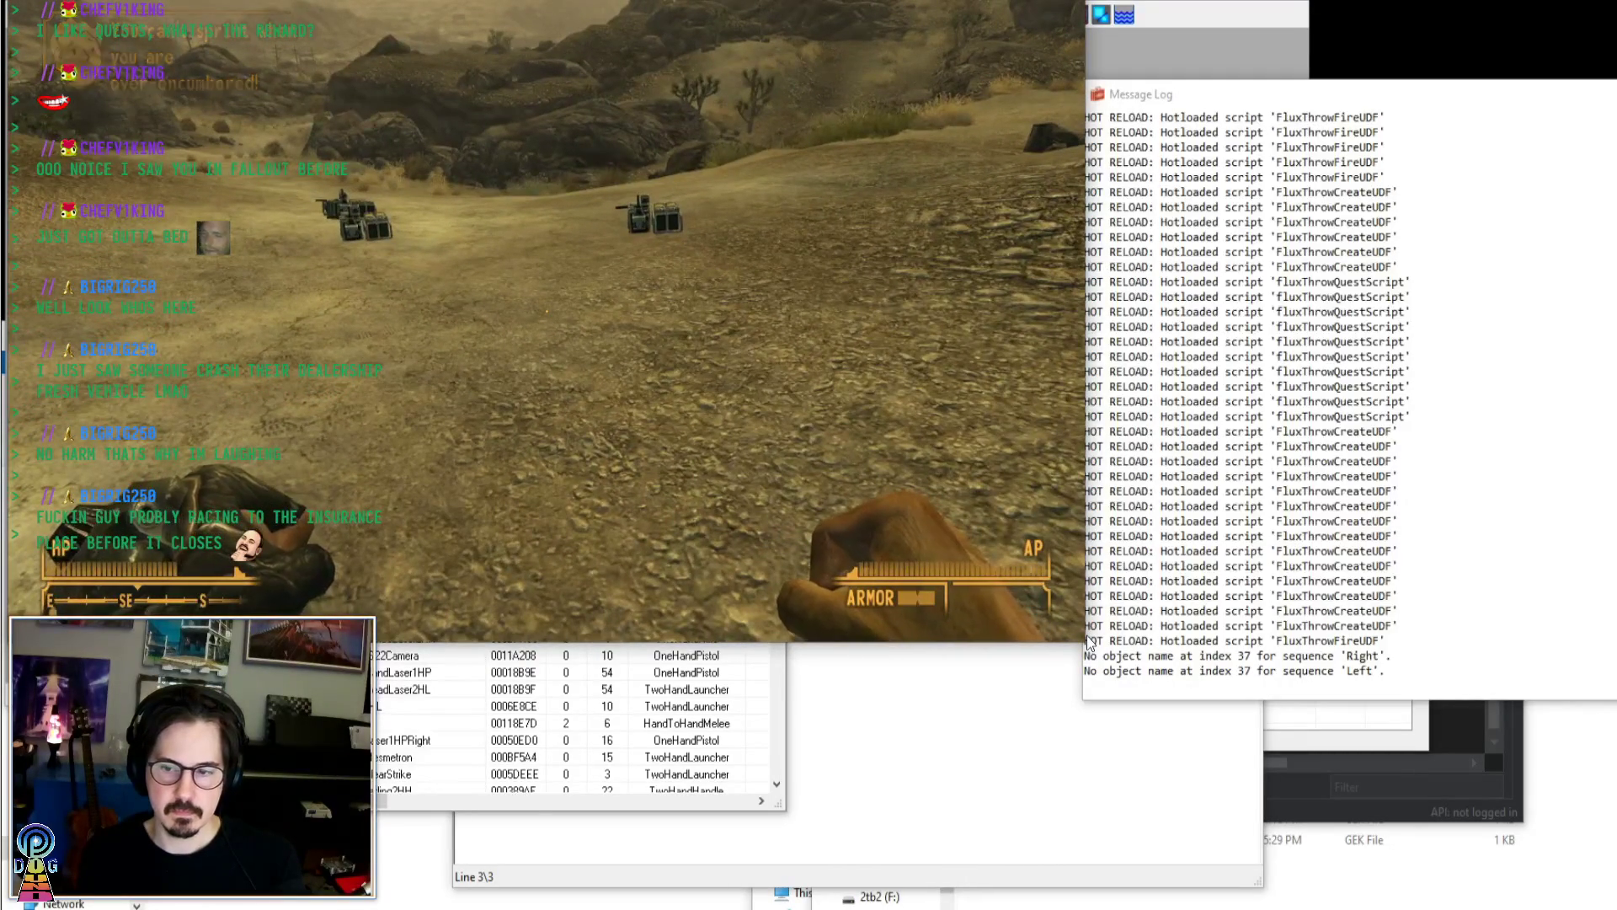
key(grave)
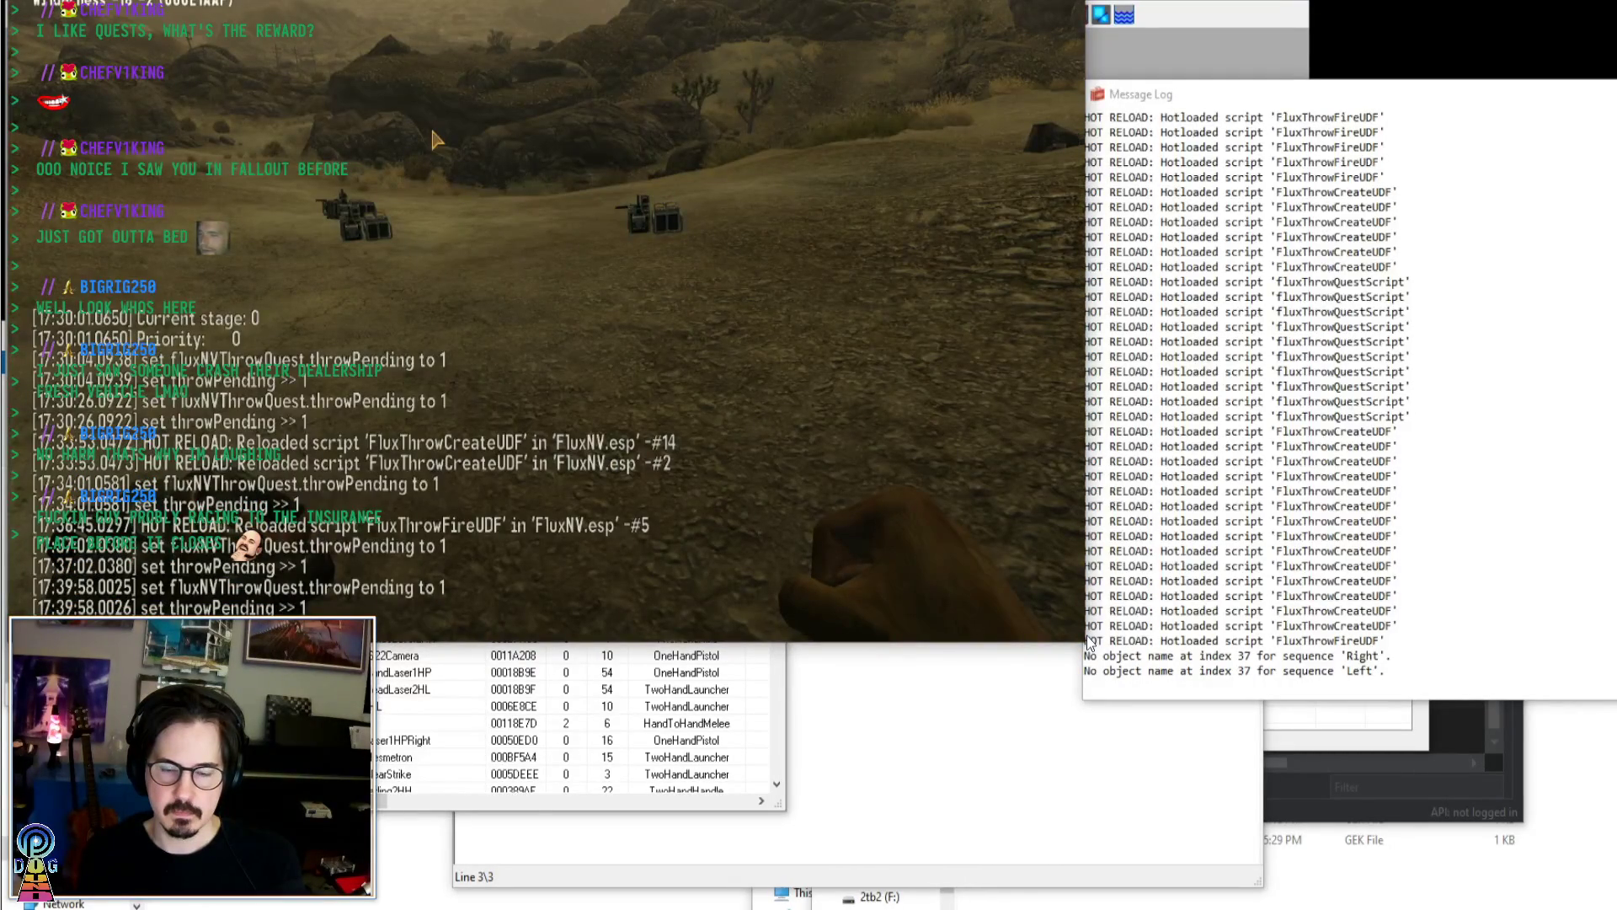
key(grave)
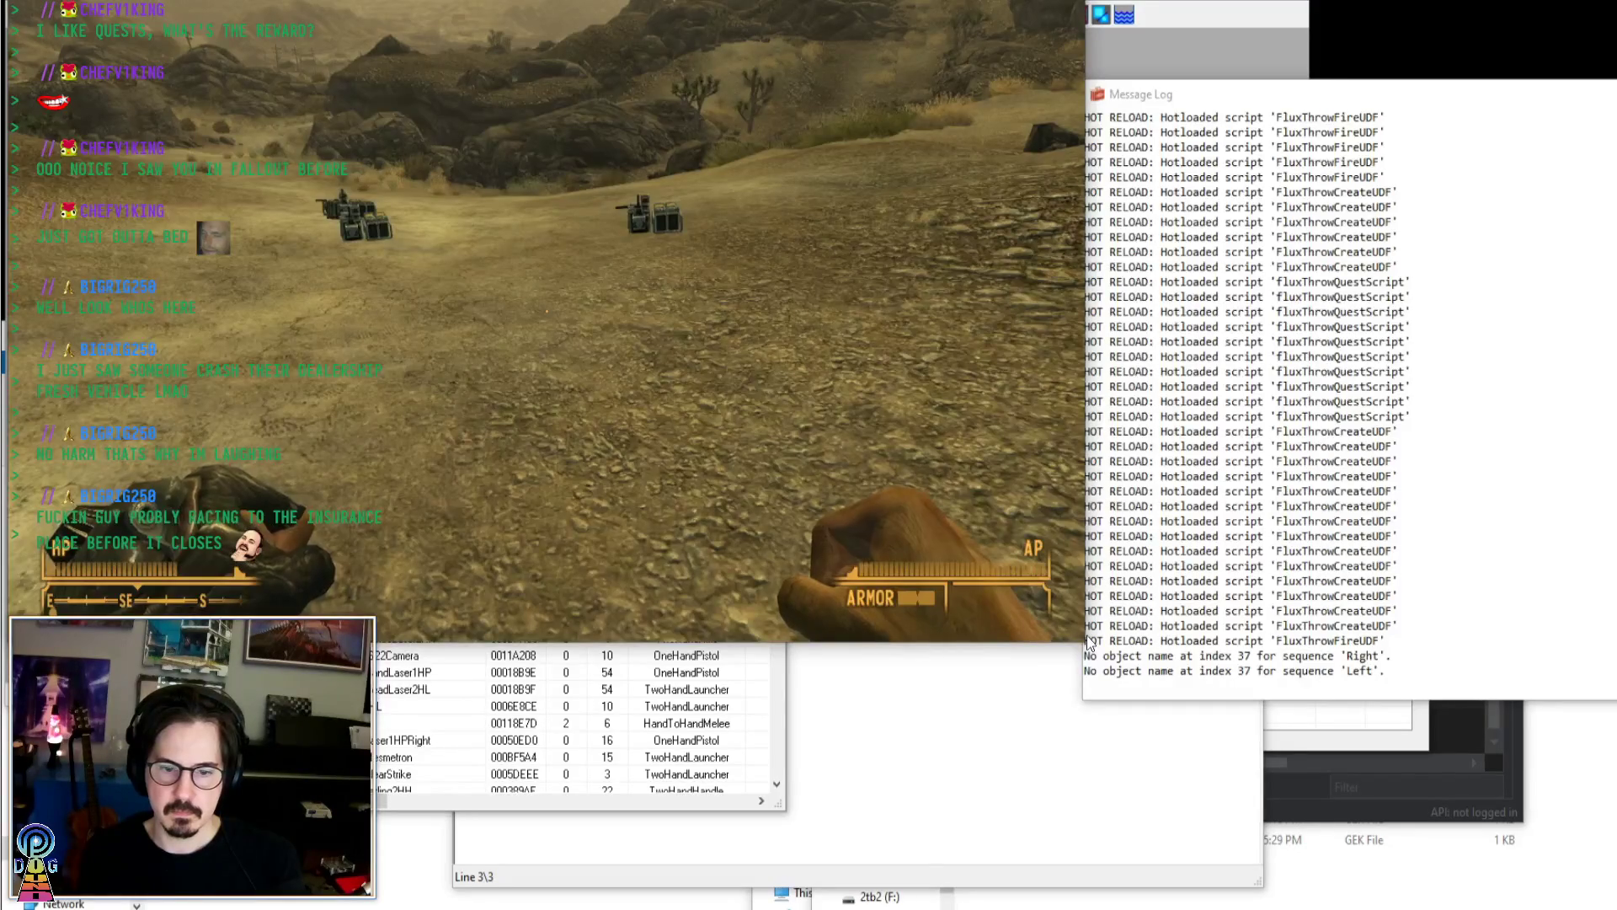
click(1091, 645)
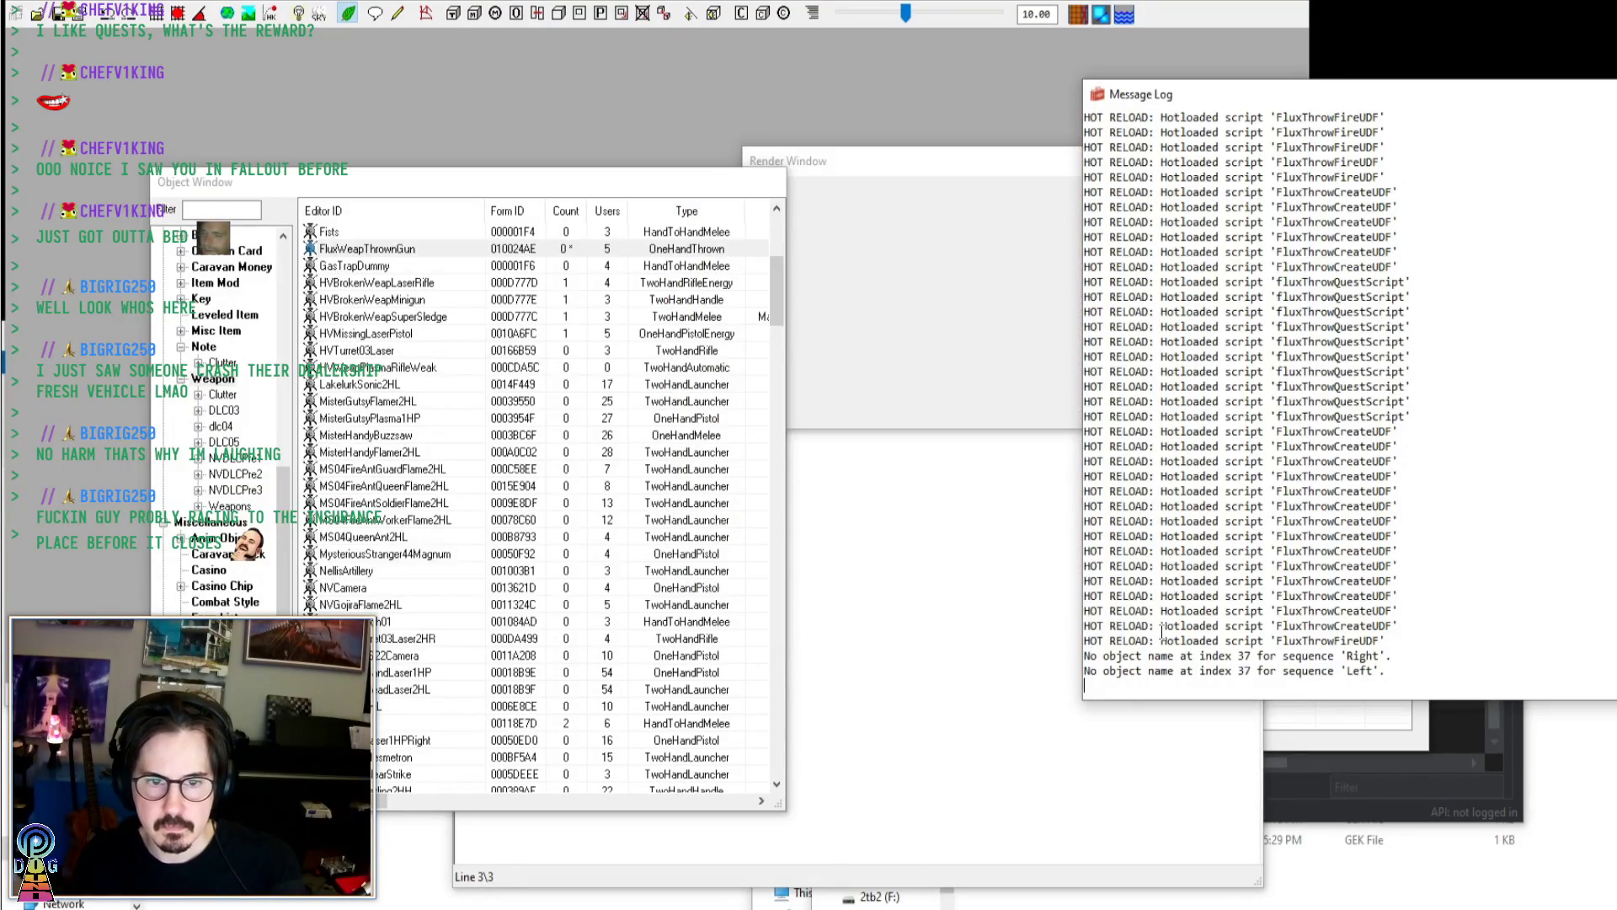
Edit FluxWeapThrownGun and change its Animation Type to OneHandPistol, then save
click(724, 246)
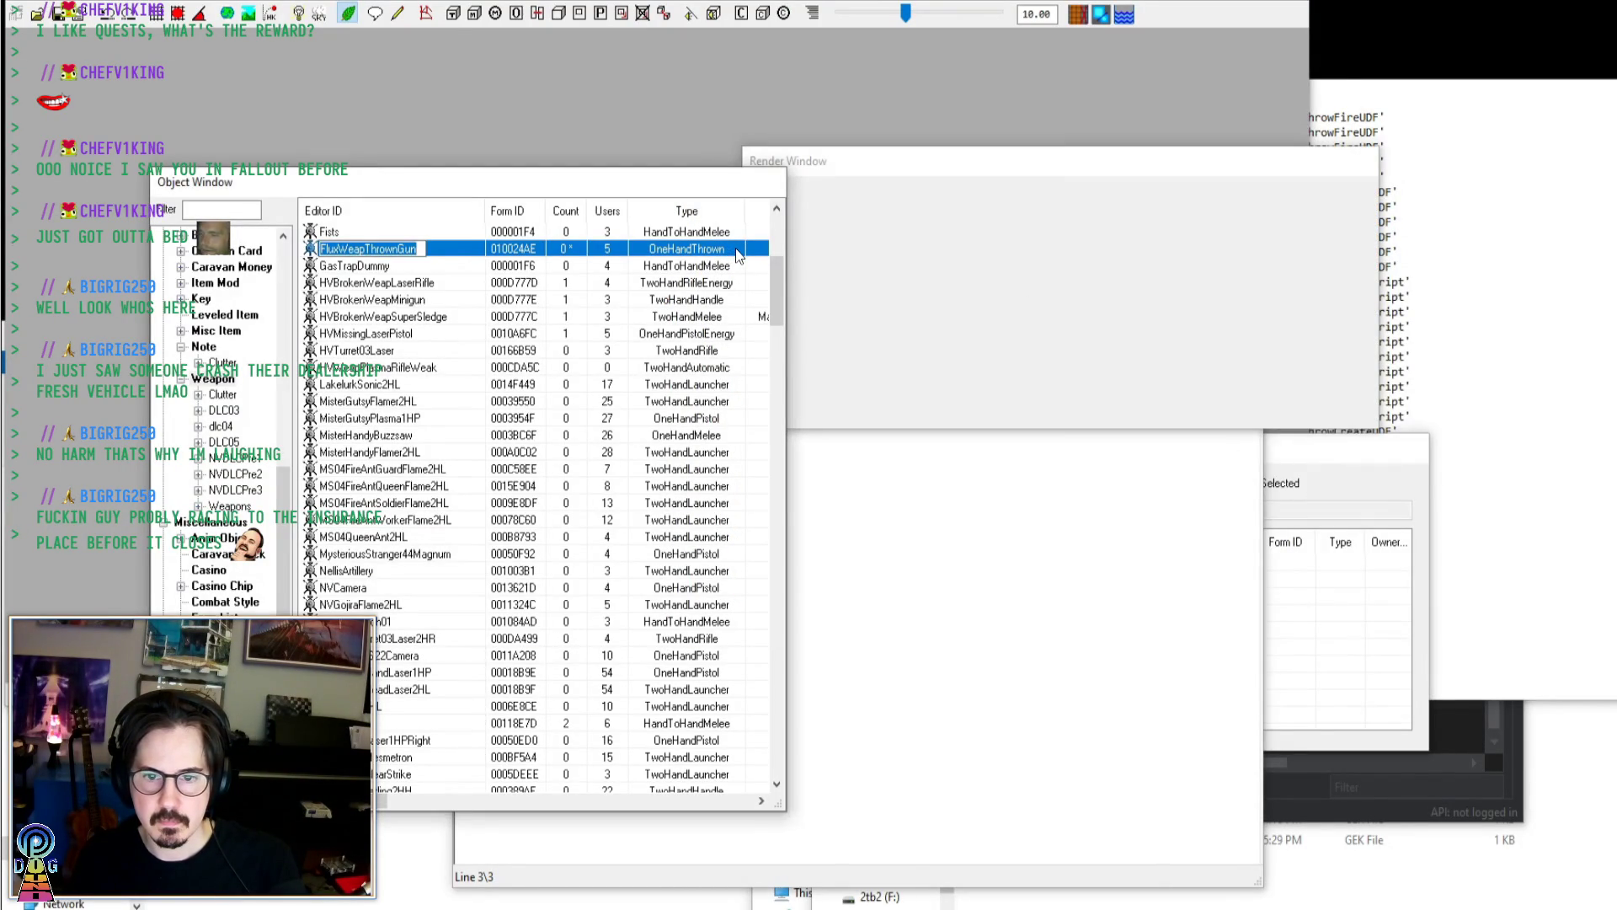
right_click(706, 256)
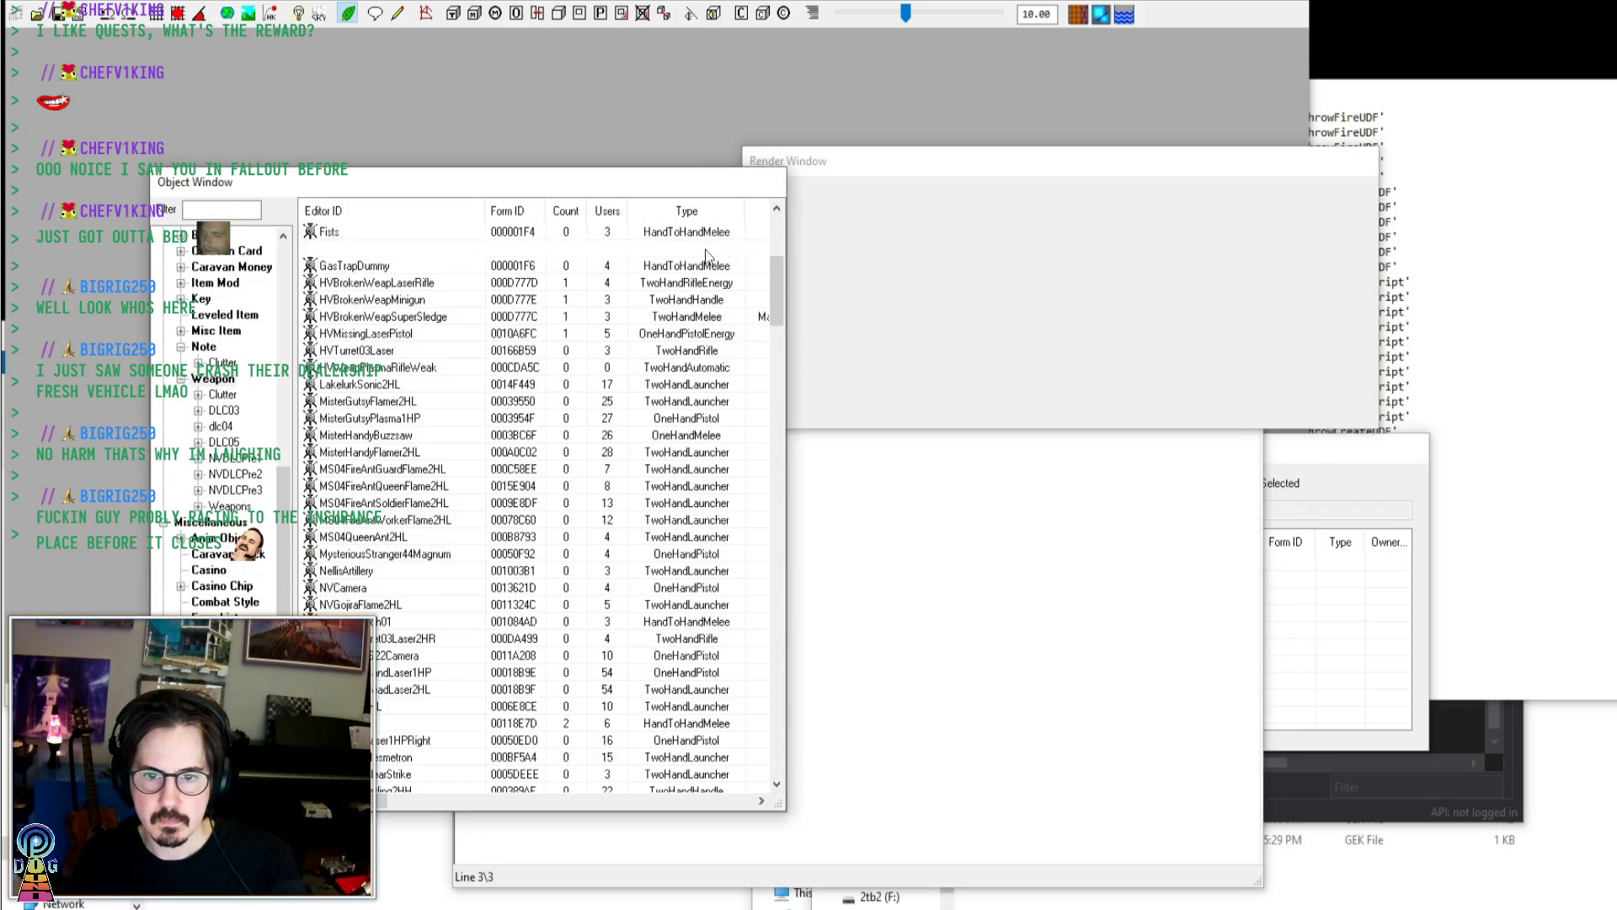
click(654, 273)
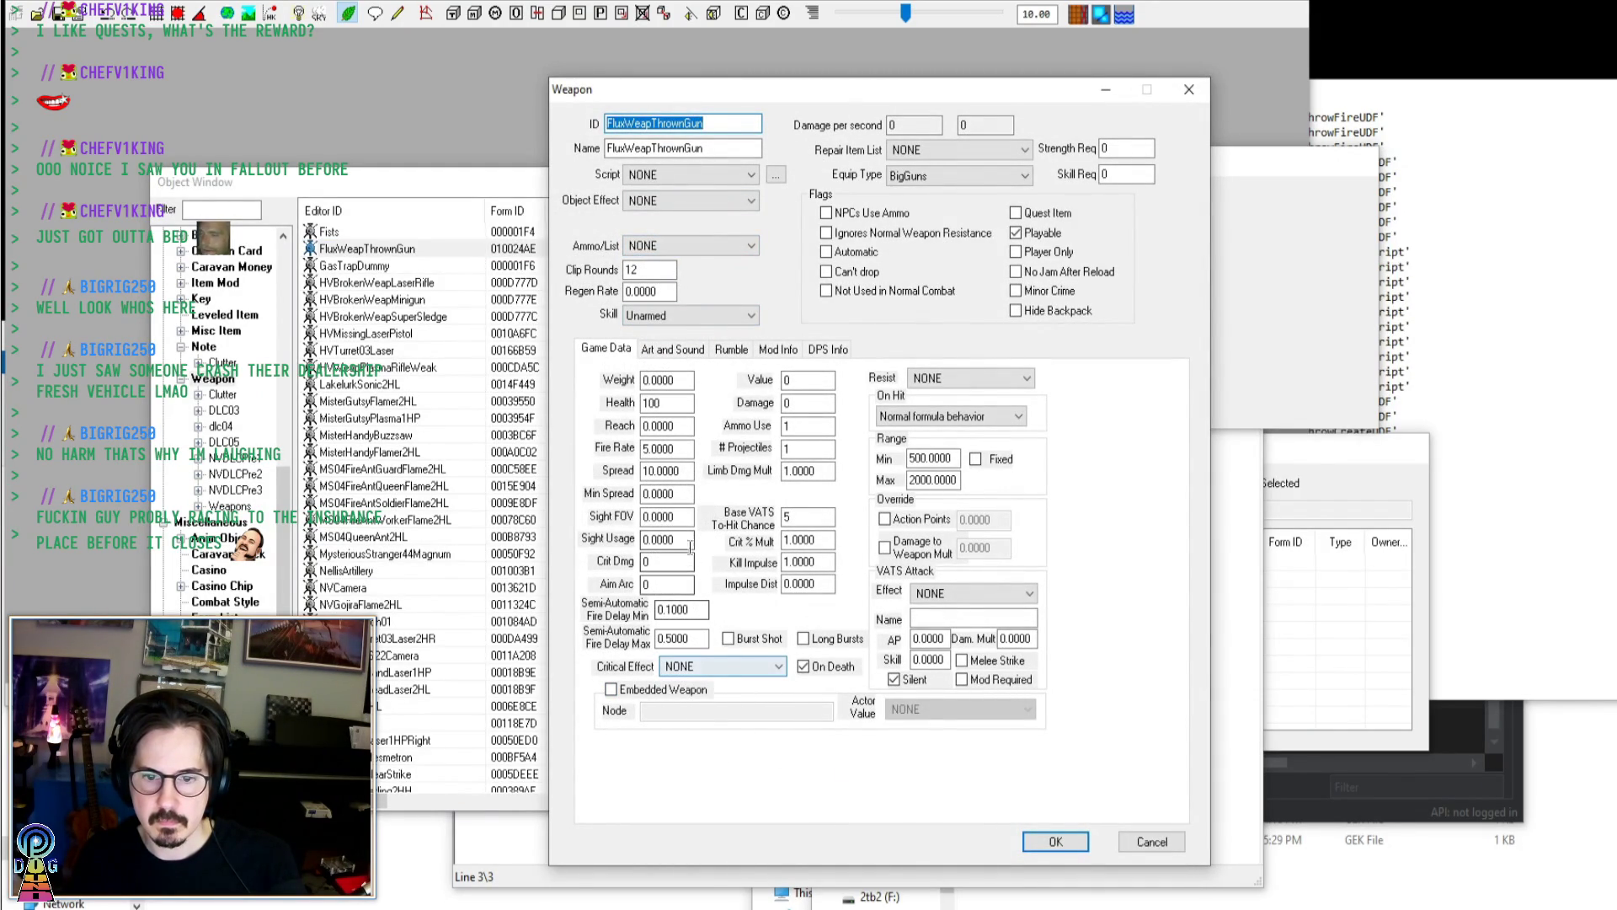
click(677, 350)
click(722, 724)
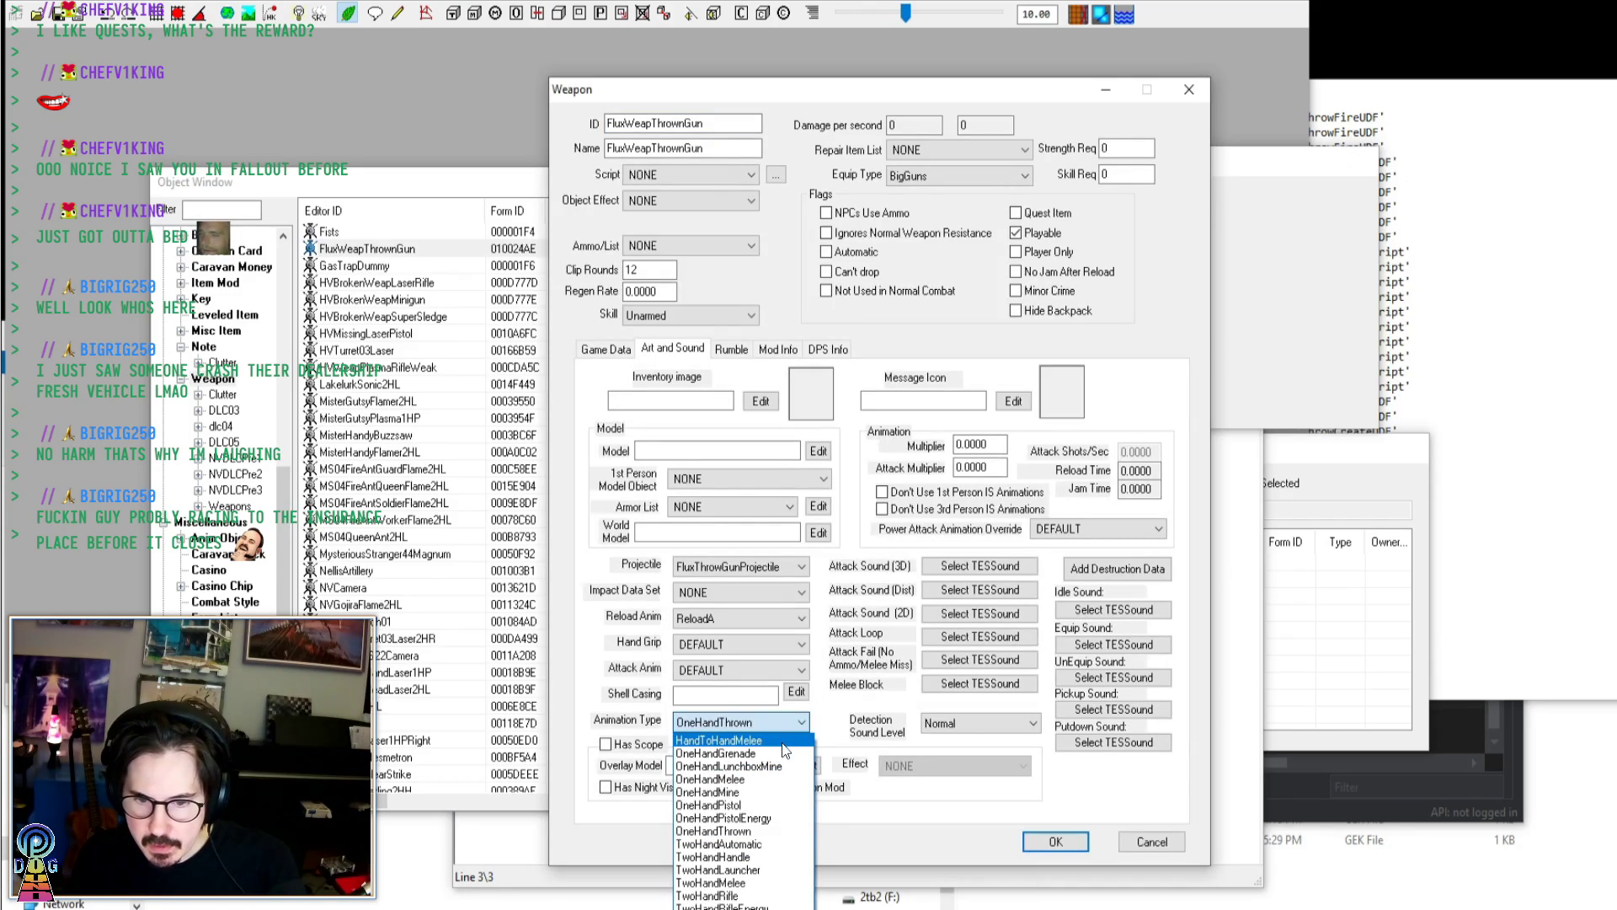
click(778, 802)
click(1057, 846)
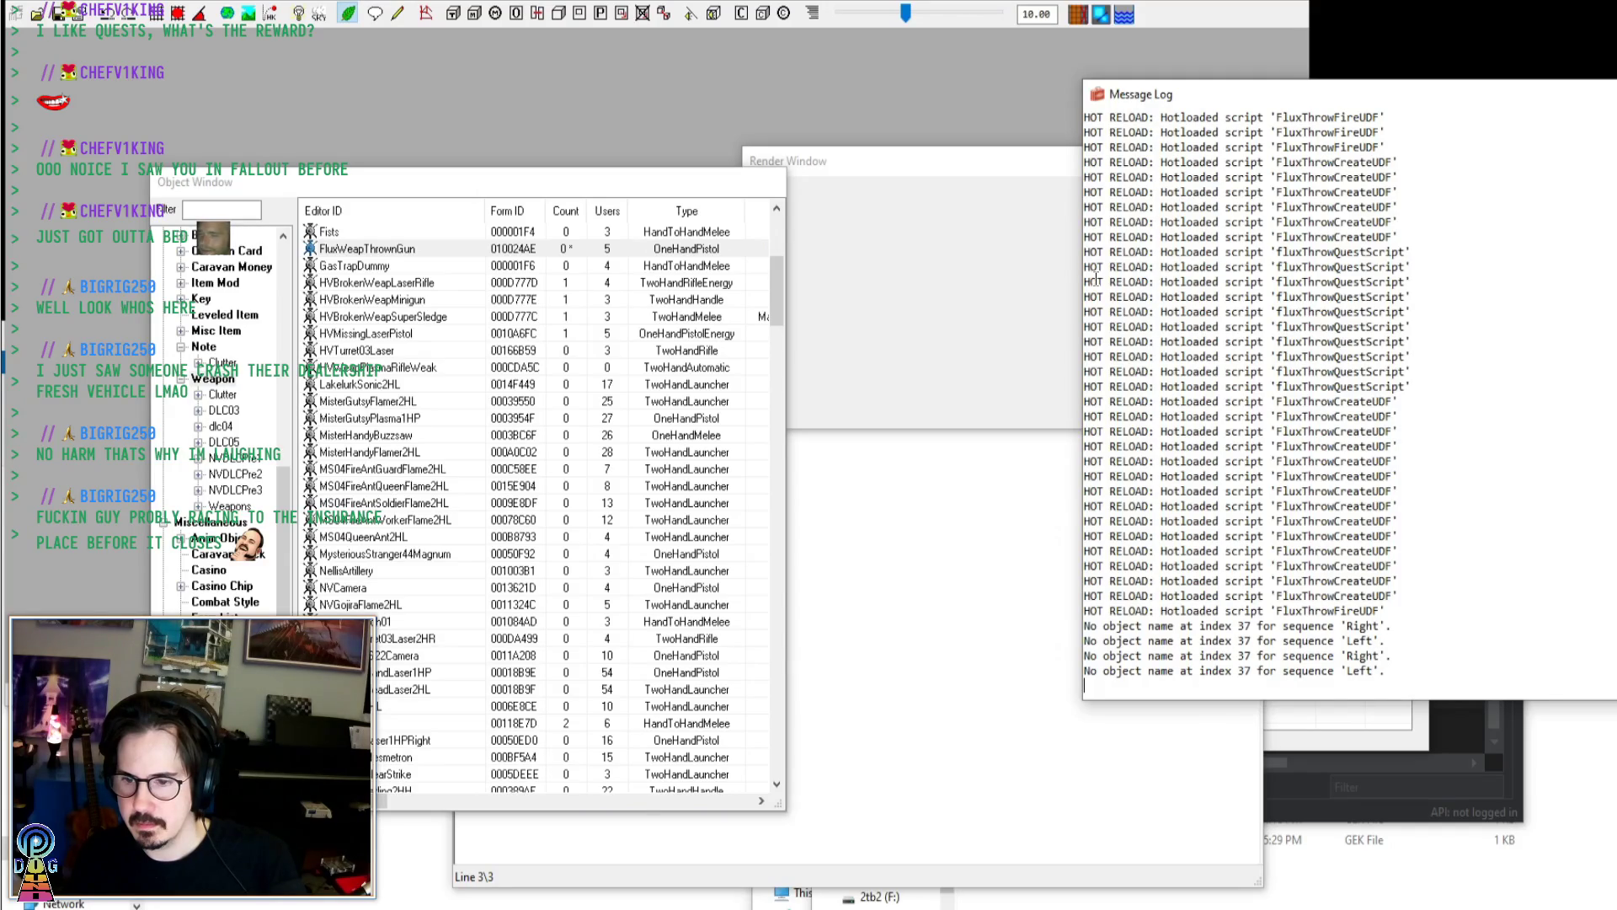
click(417, 250)
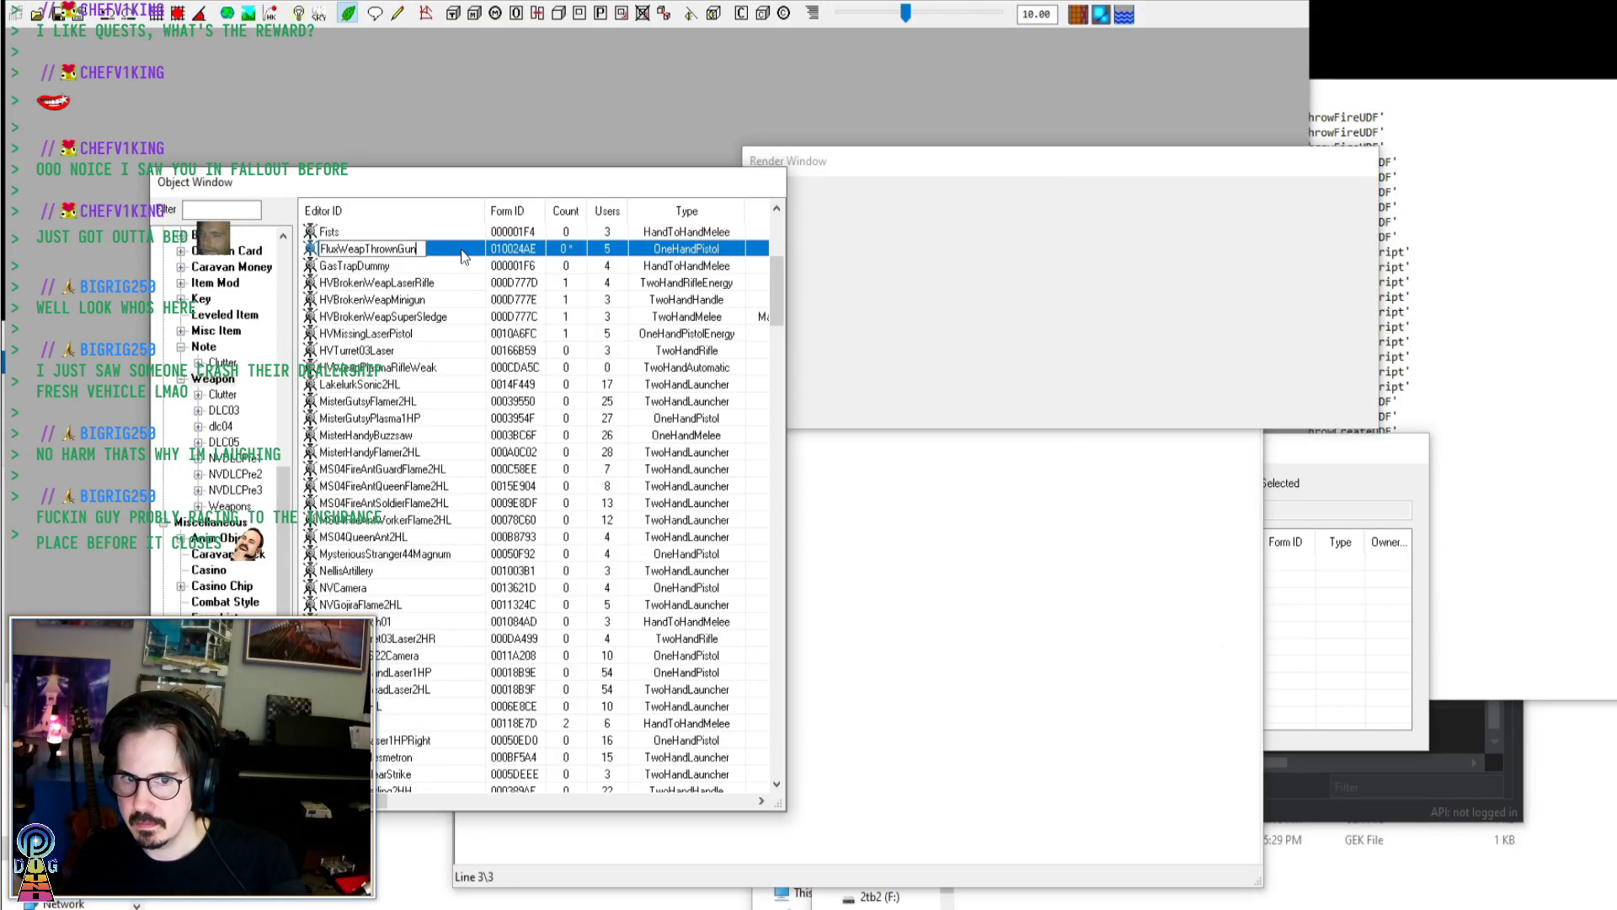
Cancel the accidental rename, reopen FluxWeapThrownGun, and set Animation Type to OneHandGrenade
key(Escape)
key(Delete)
double_click(461, 249)
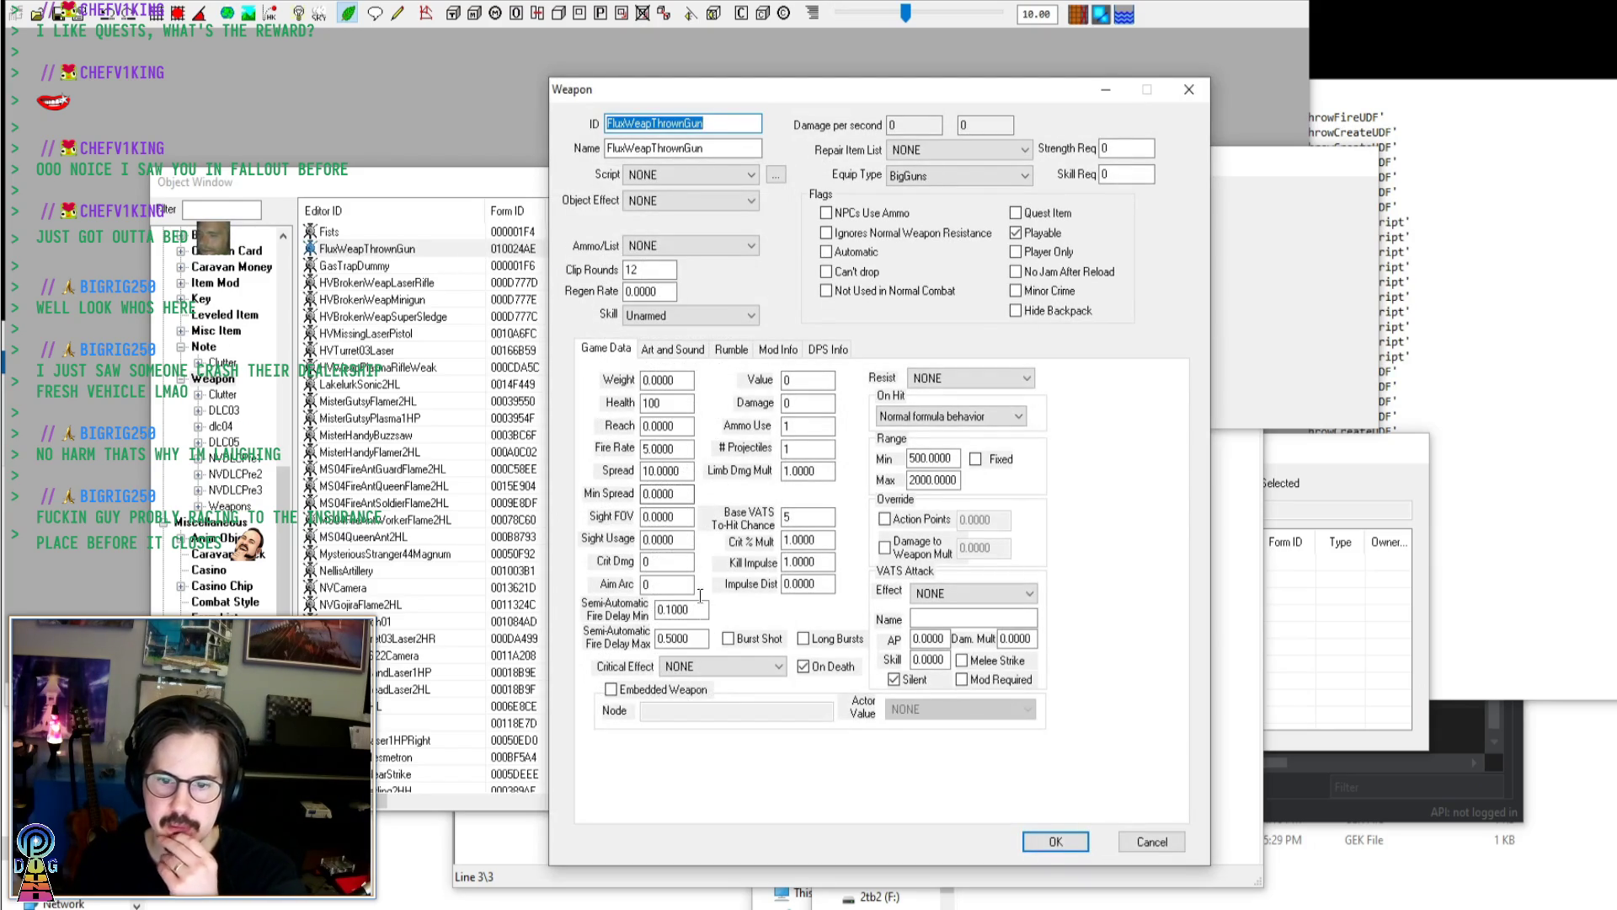
click(657, 348)
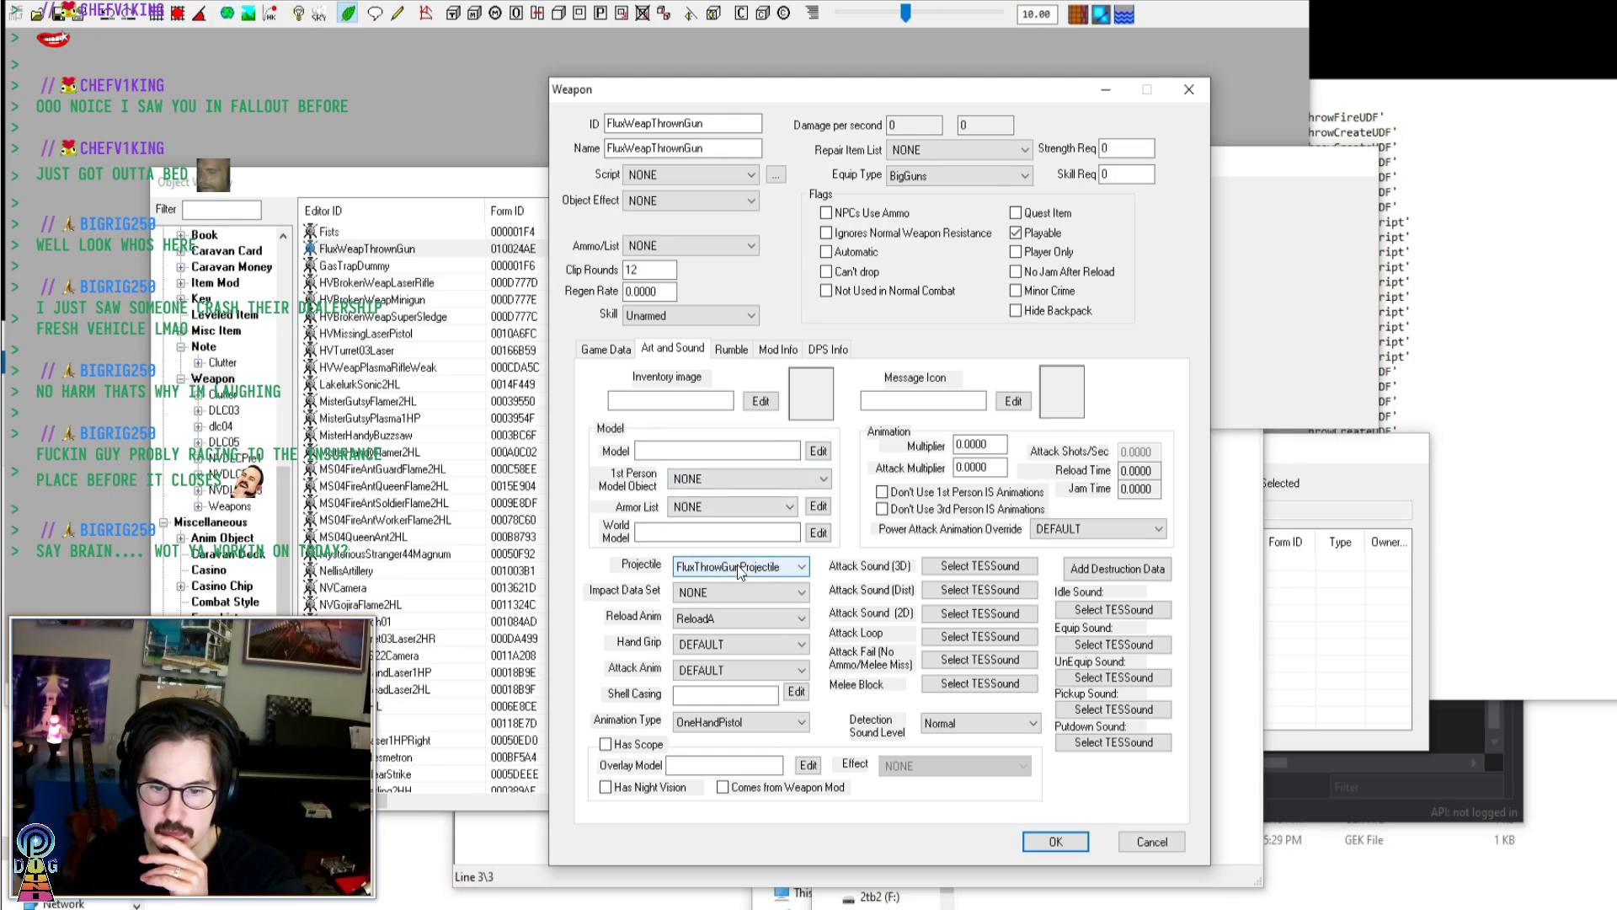
click(763, 722)
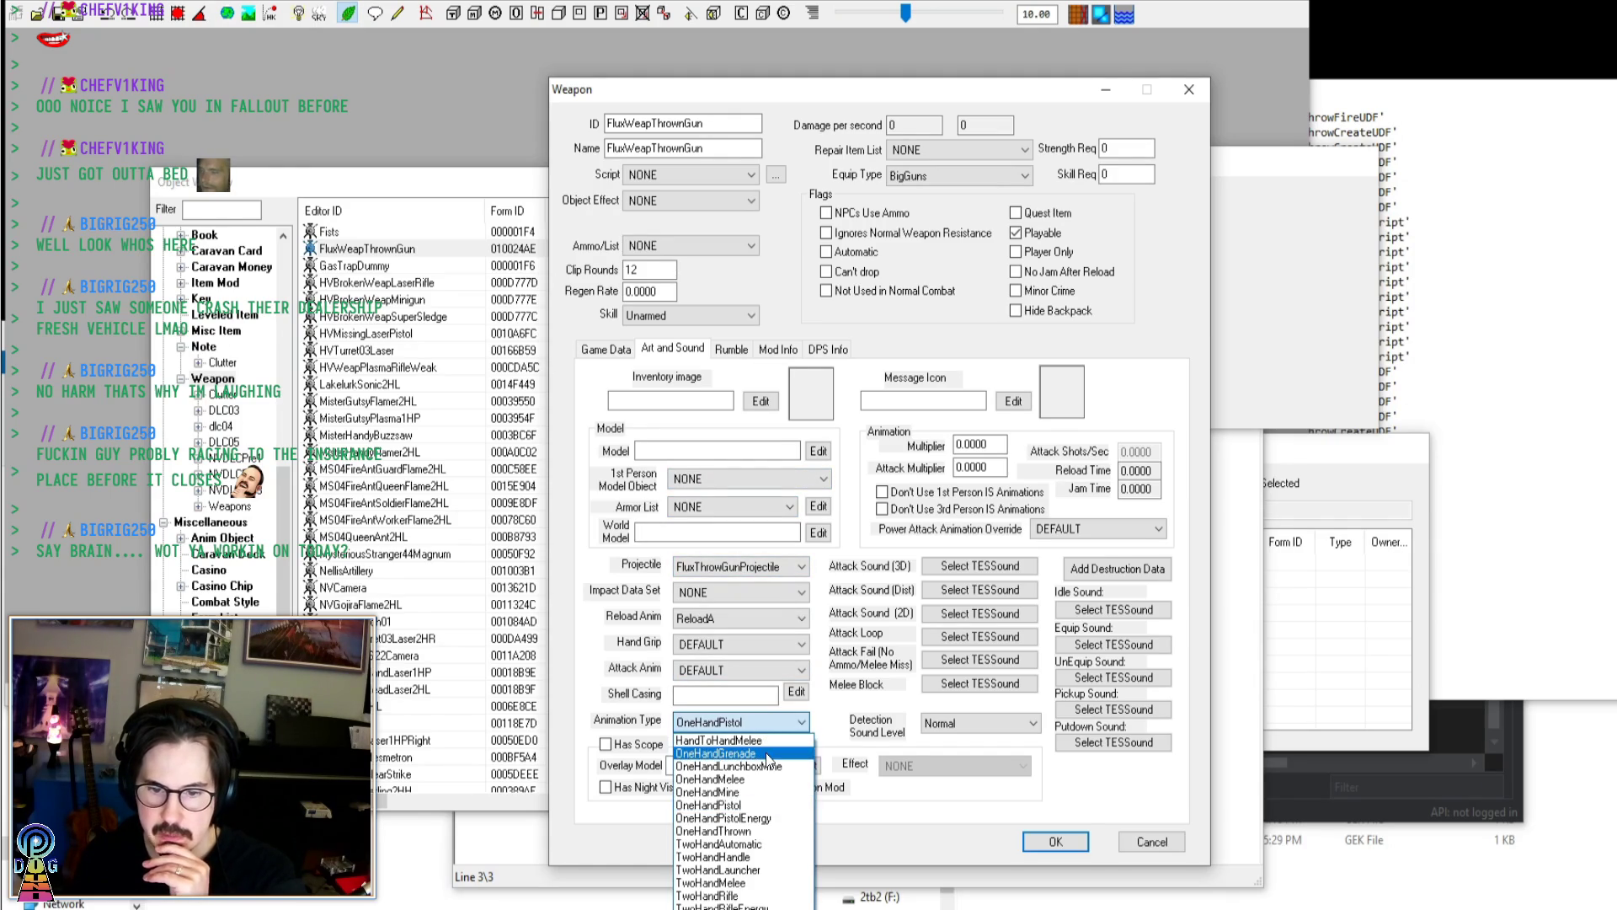
click(765, 753)
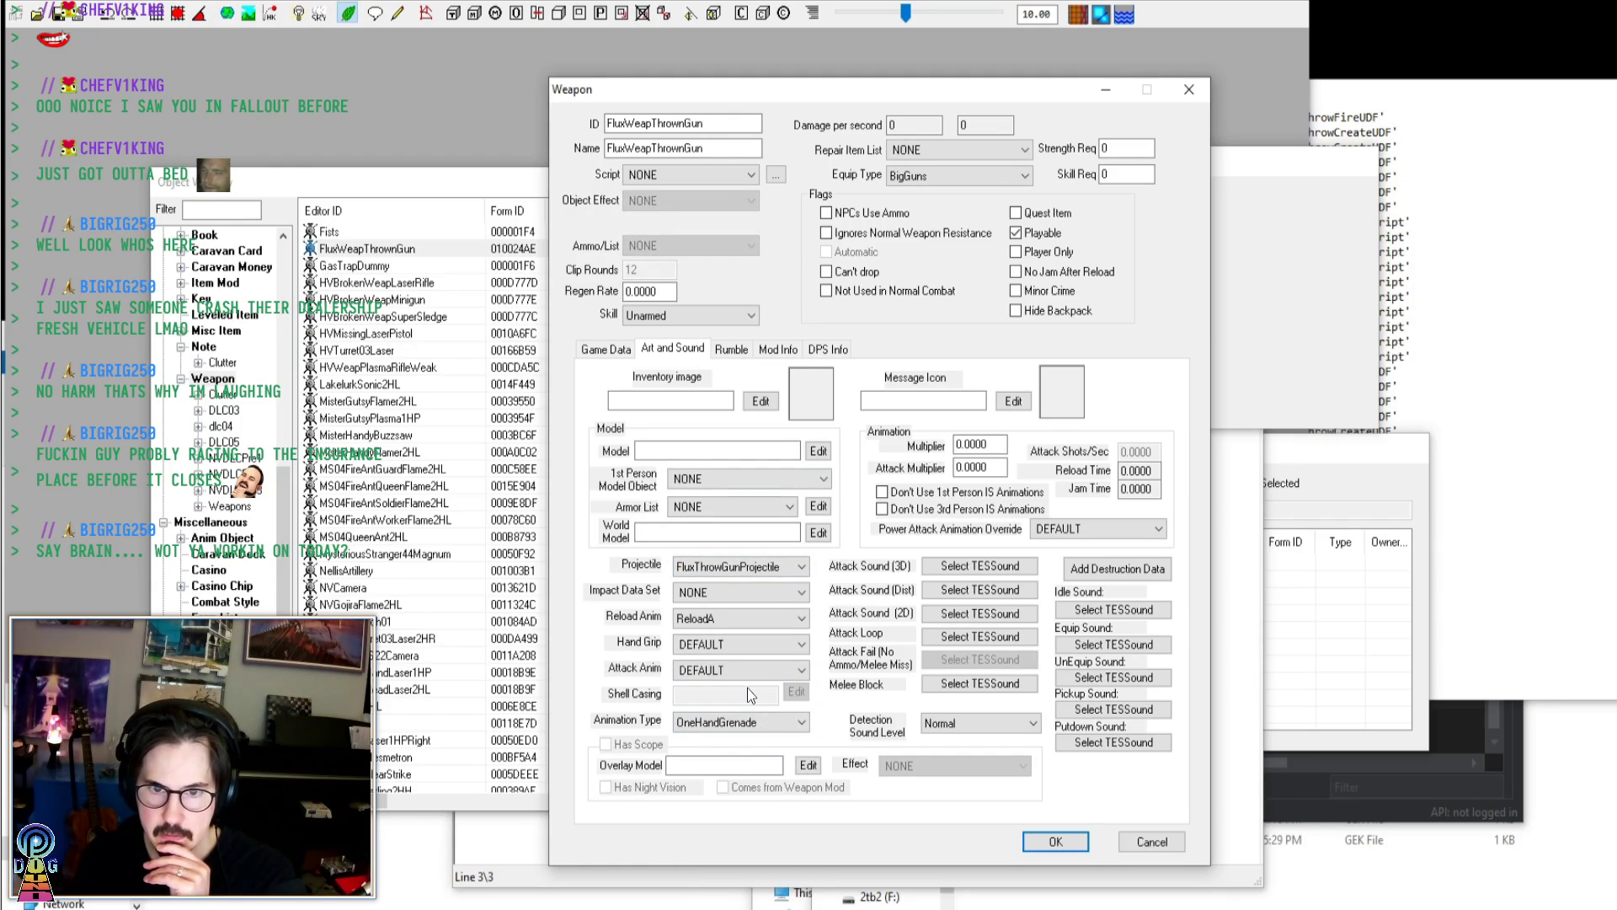
Keep the Hand Grip at DEFAULT, review Game Data, and save the weapon
click(731, 640)
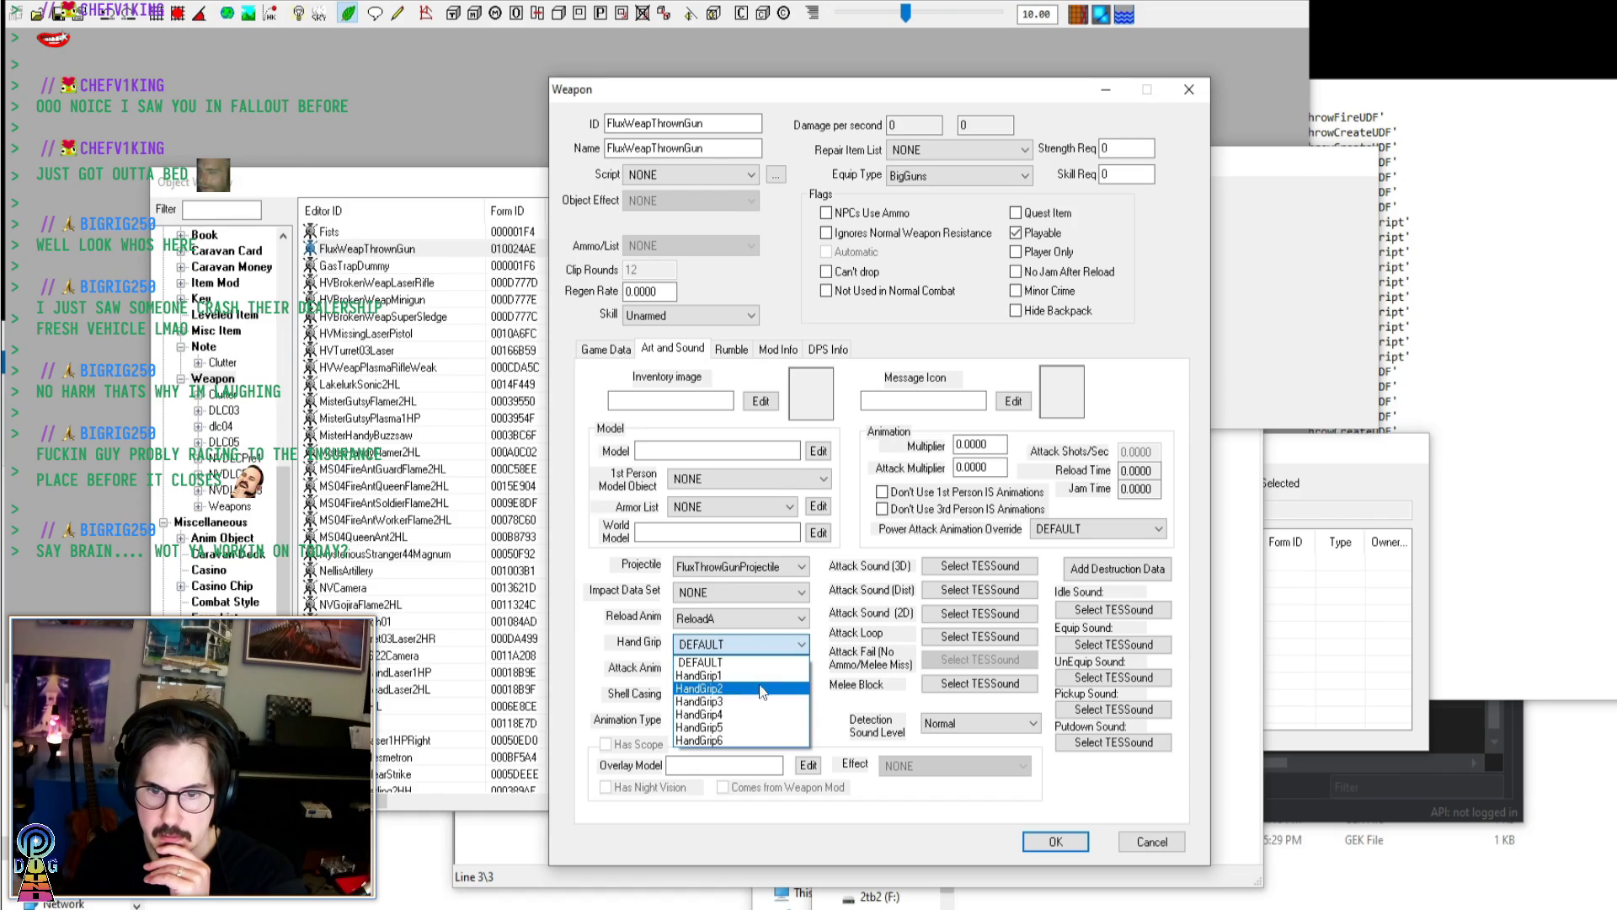
click(821, 619)
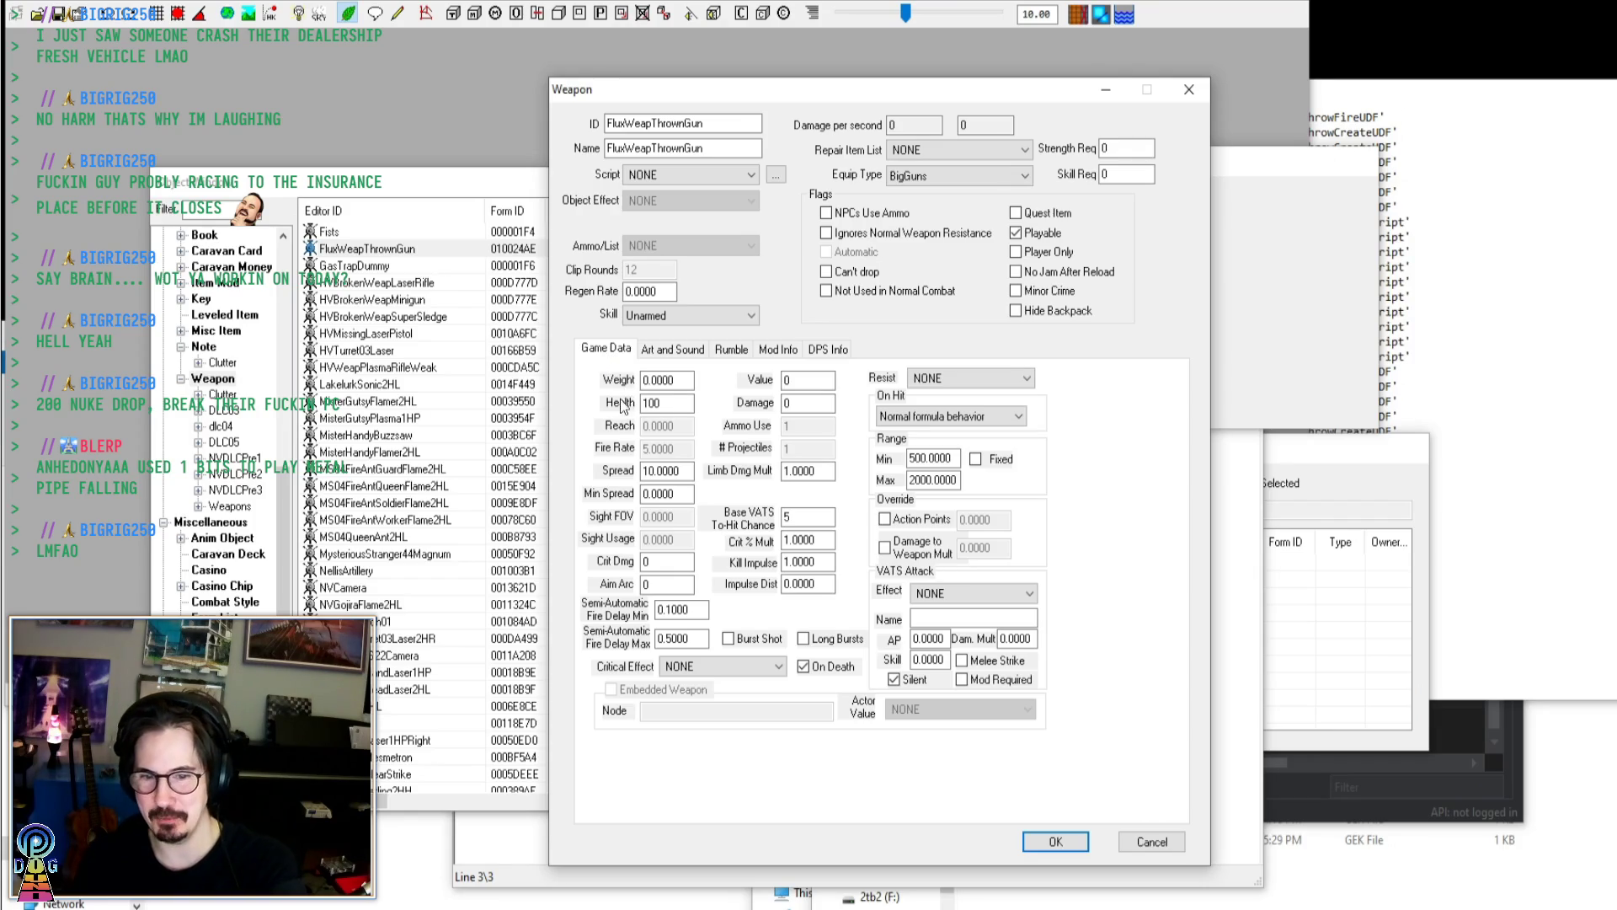
click(664, 472)
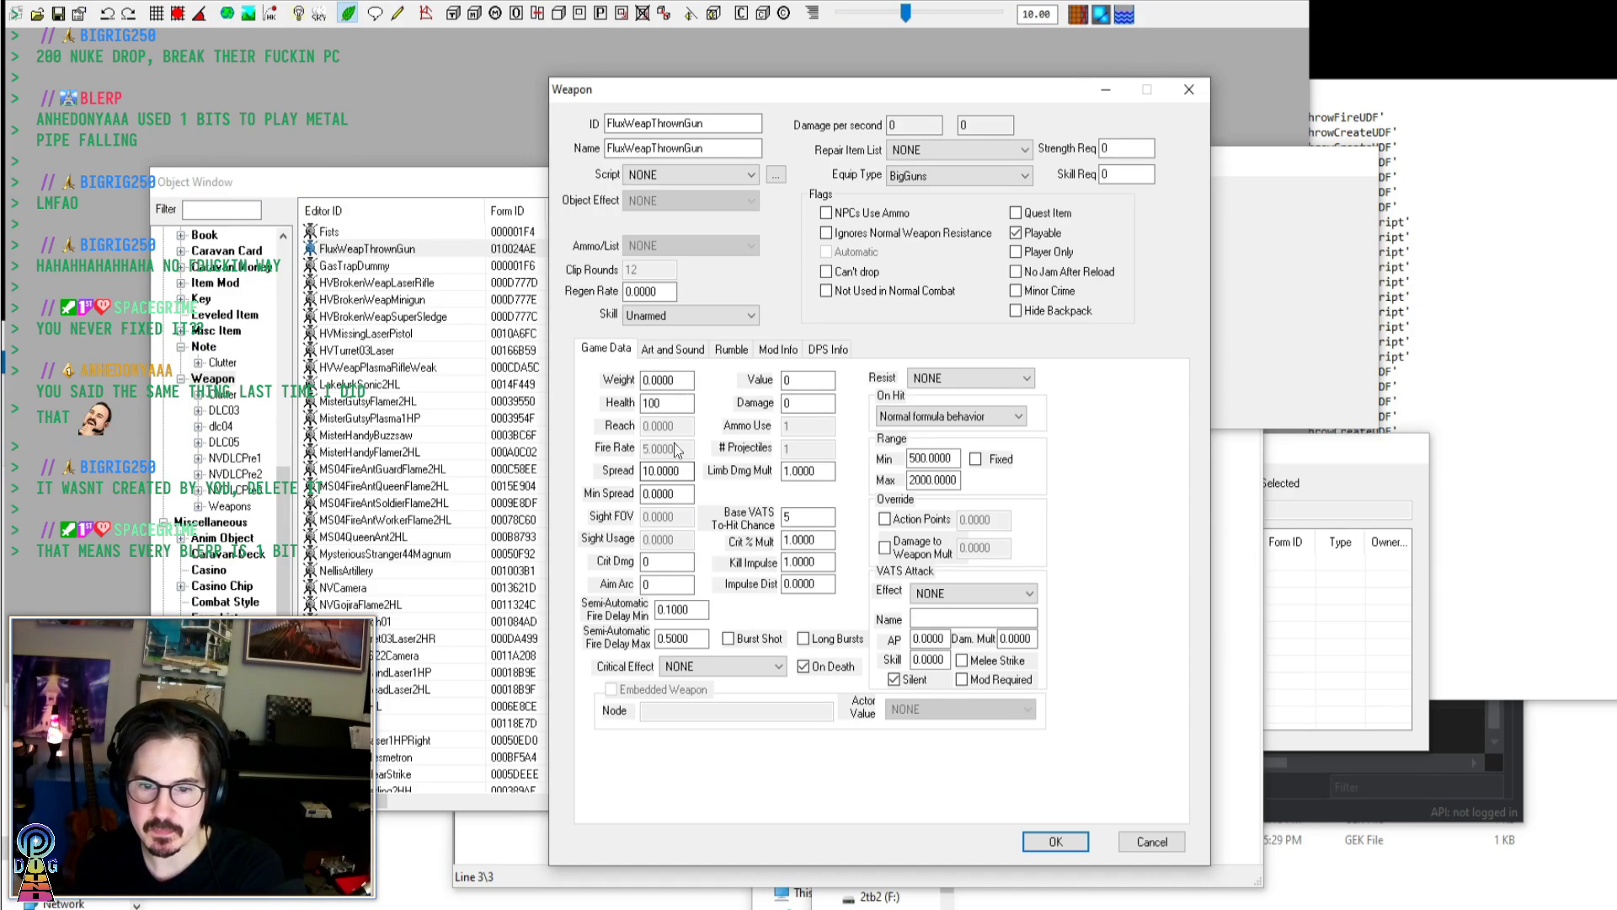
click(682, 352)
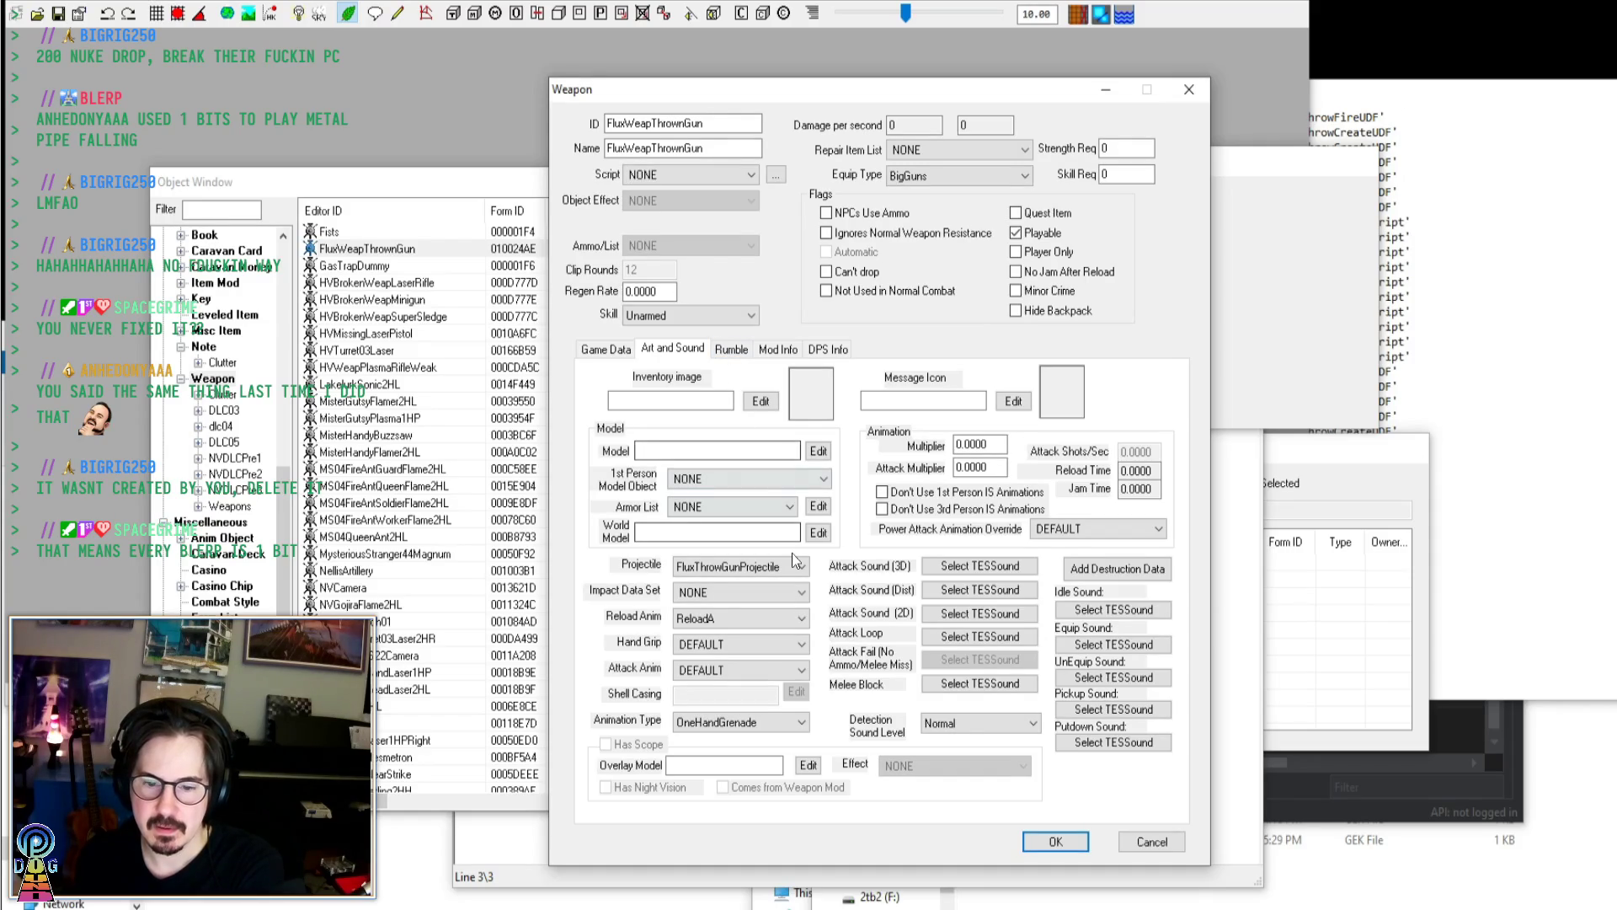
click(1044, 838)
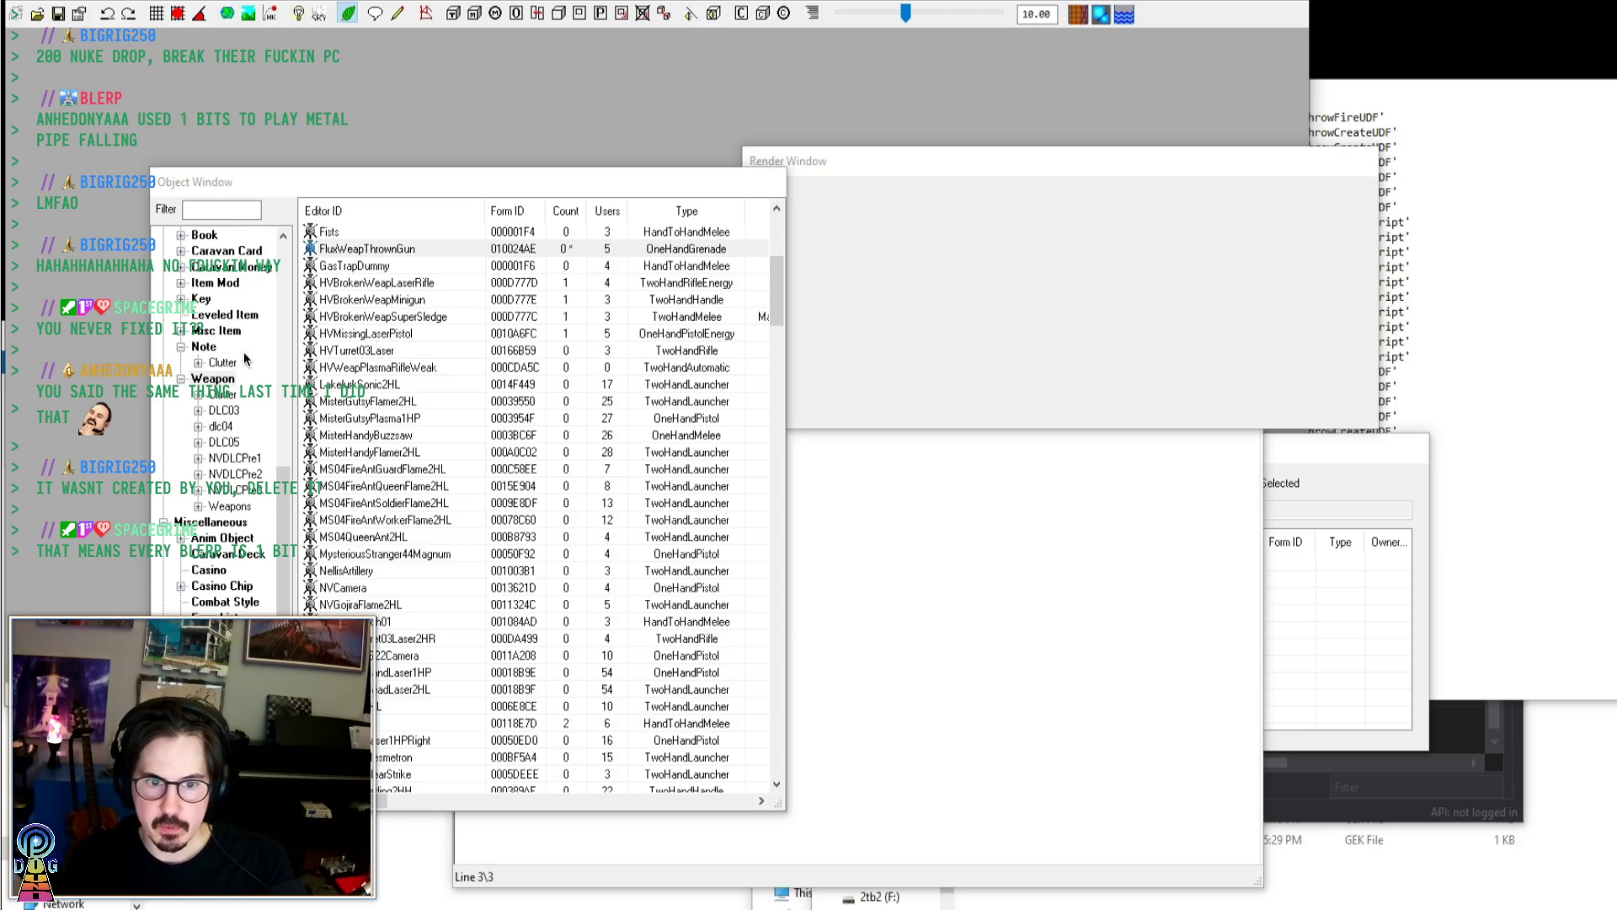
Load FluxThrowFireUDF into Script Edit from the toolbar's Select Form list
click(317, 14)
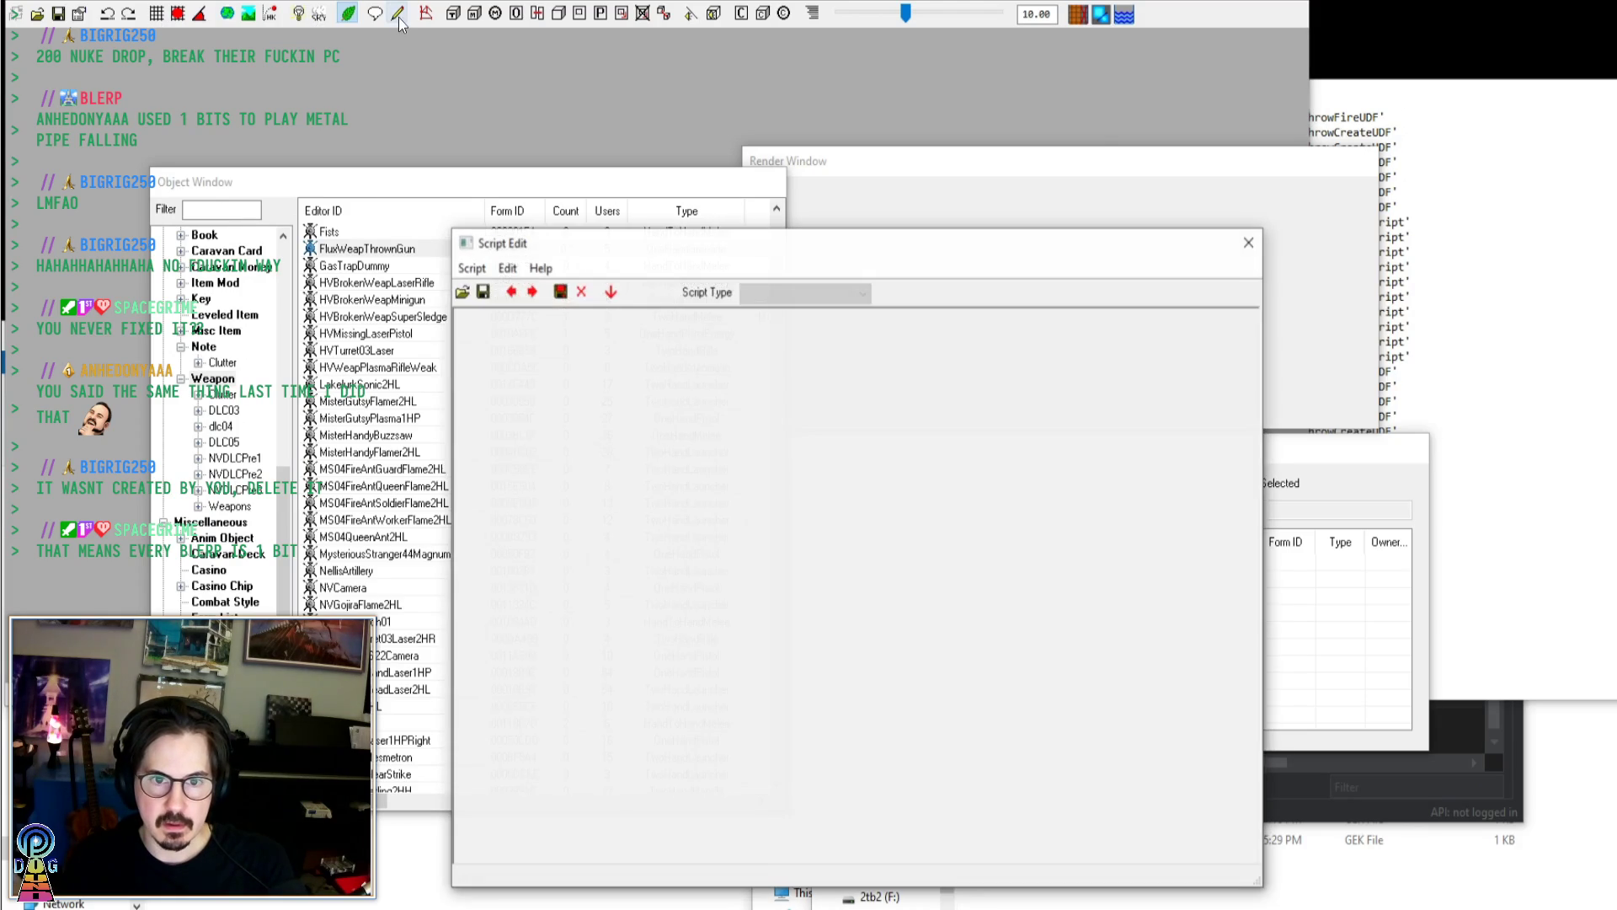
click(461, 291)
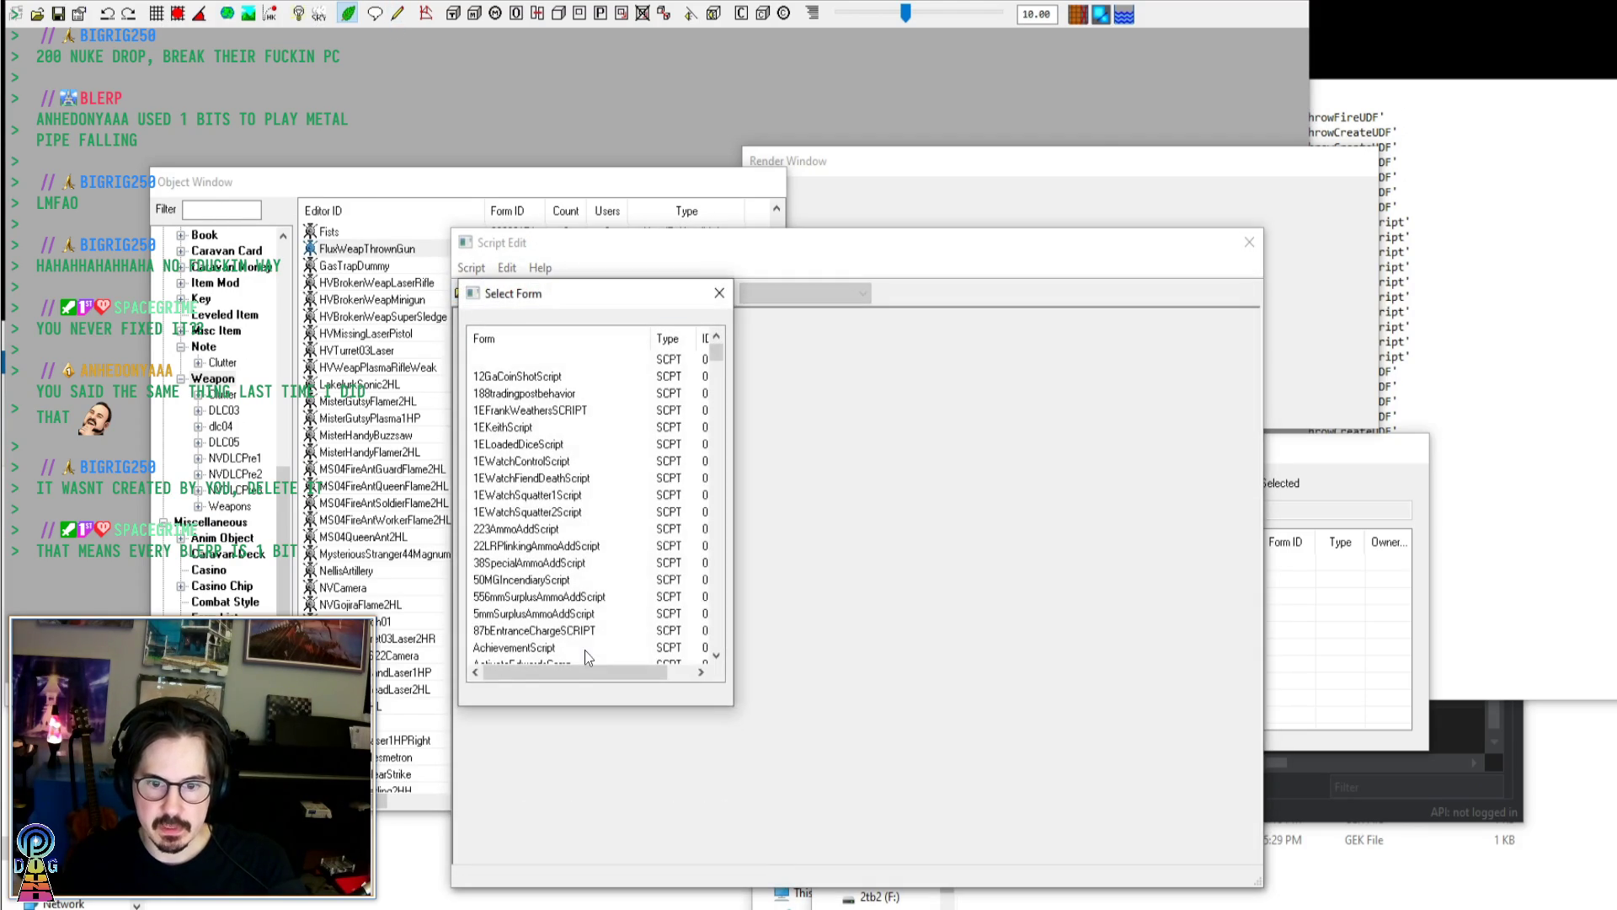
key(f)
scroll(540, 496, down, 7)
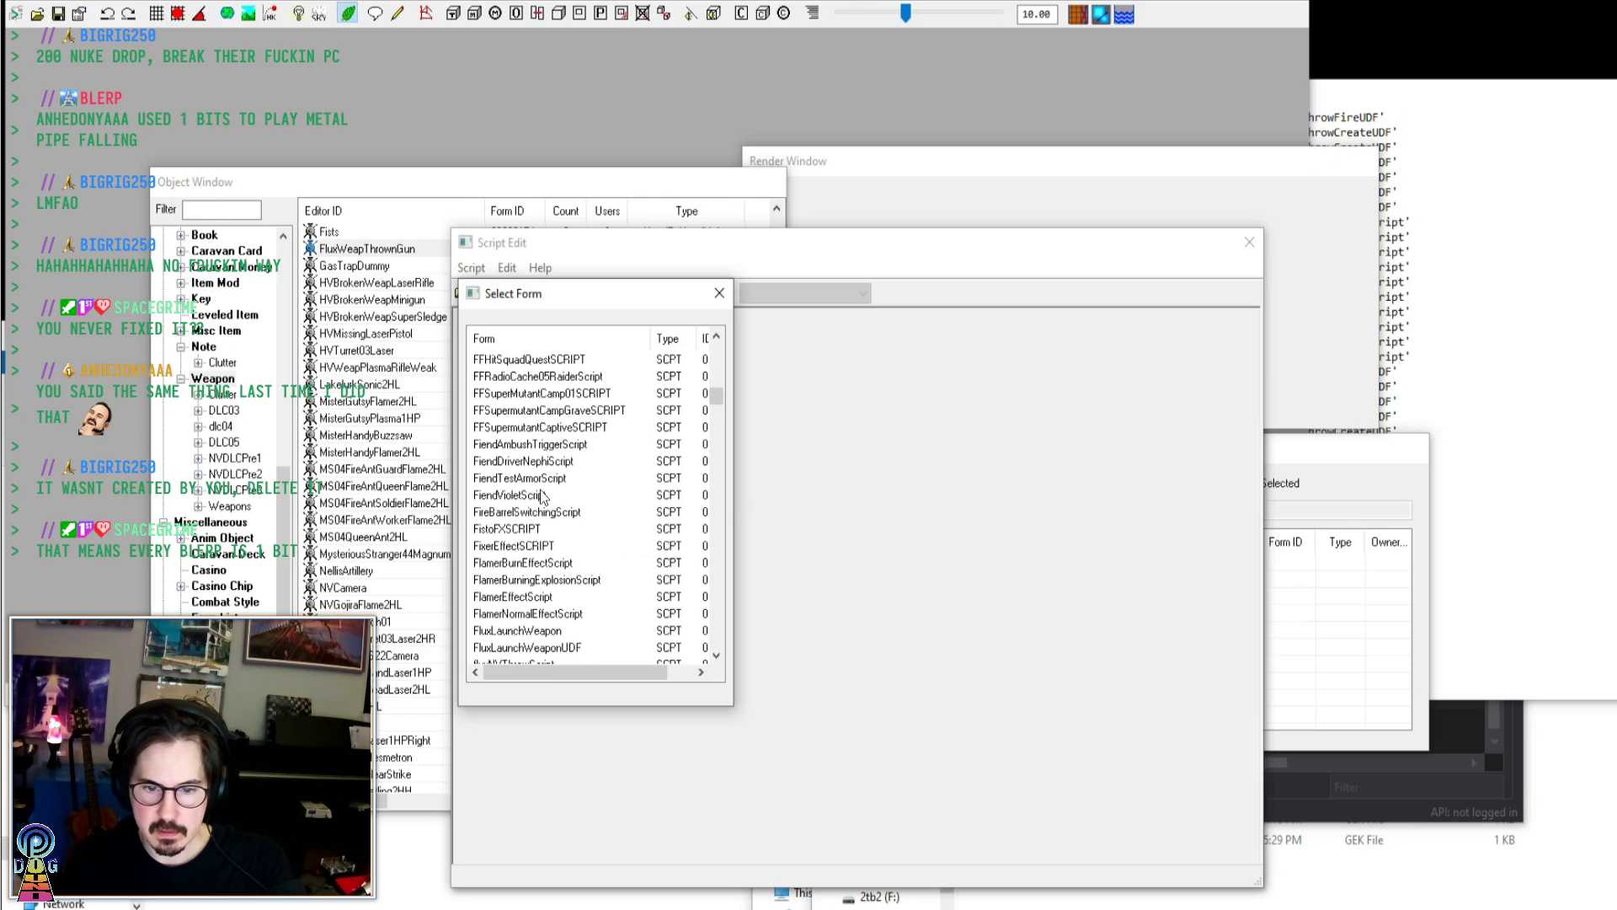
scroll(541, 495, down, 2)
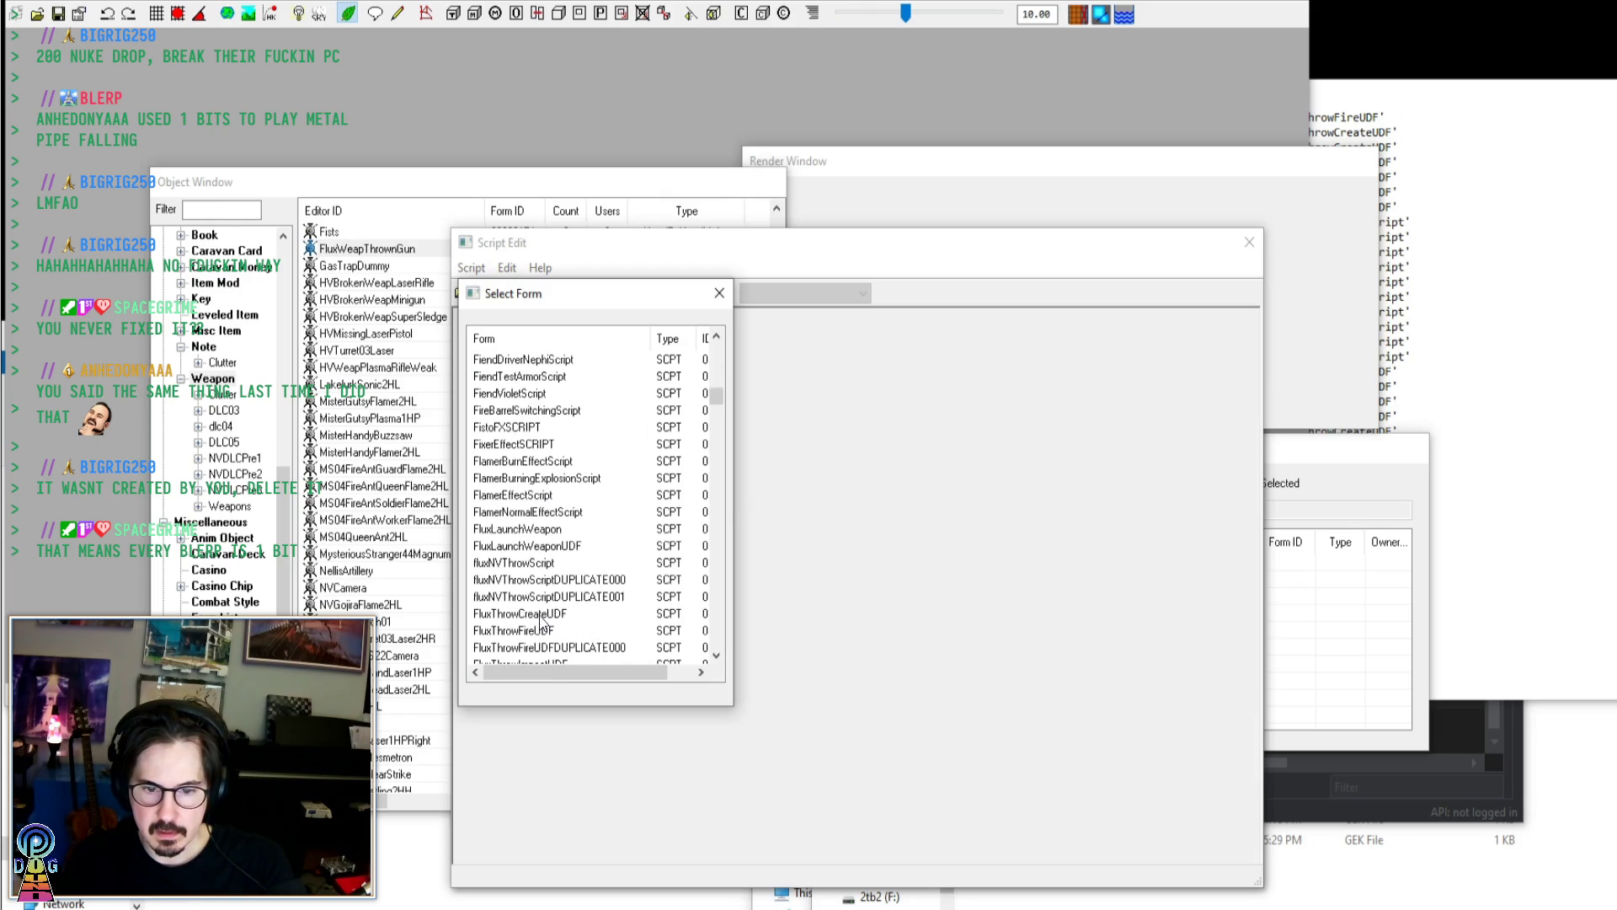
scroll(543, 624, down, 3)
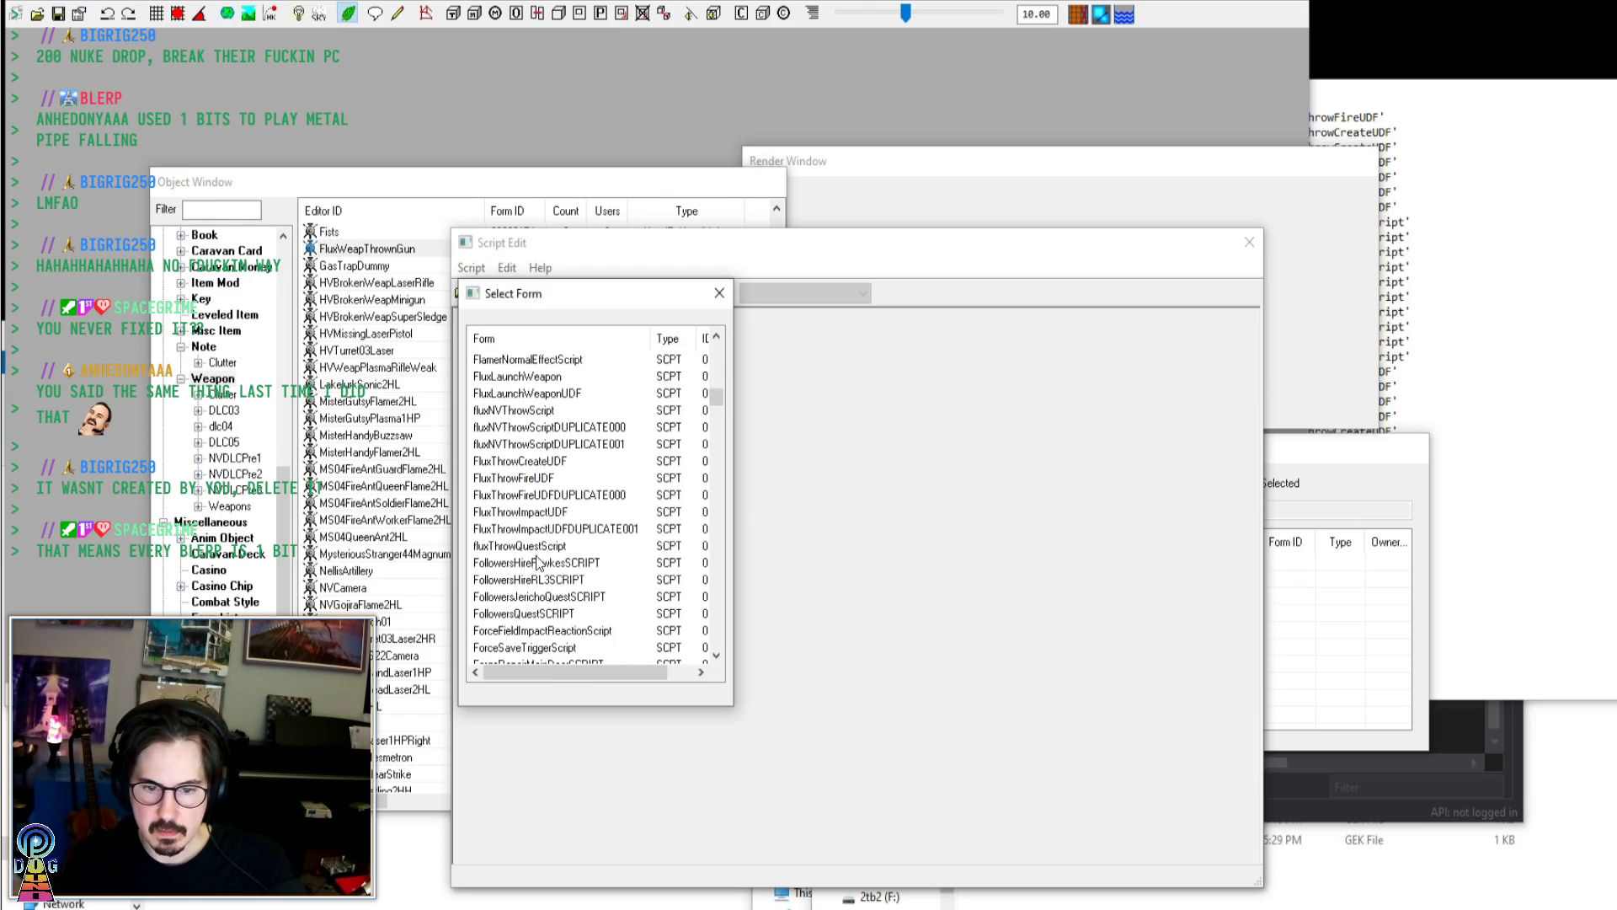
scroll(537, 566, up, 3)
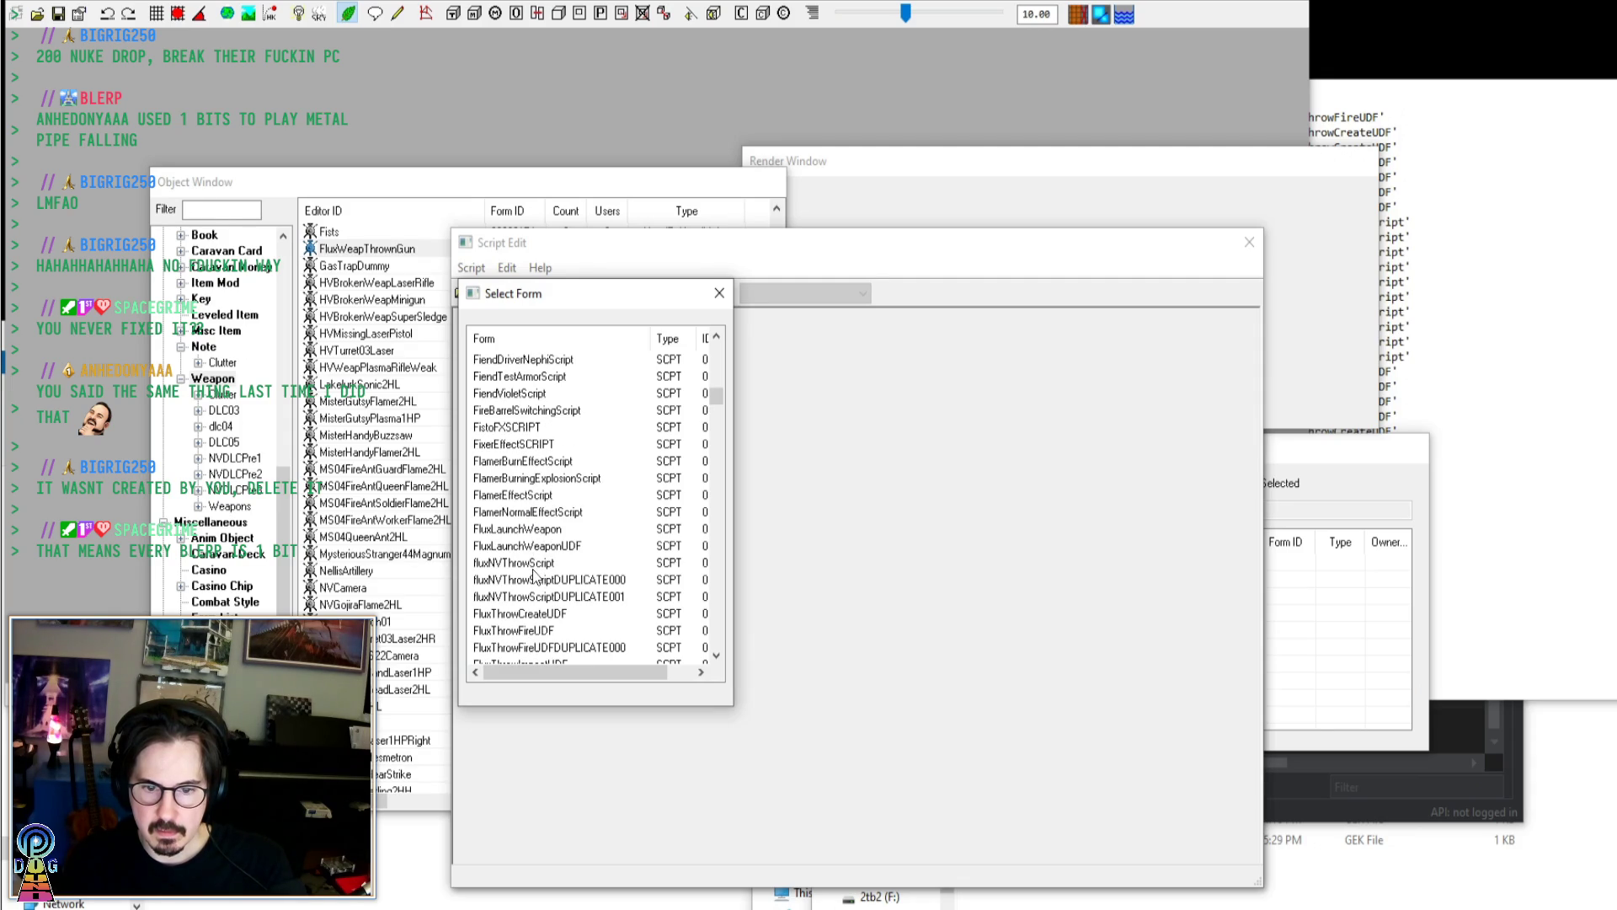
click(572, 649)
scroll(590, 644, down, 2)
scroll(592, 650, down, 3)
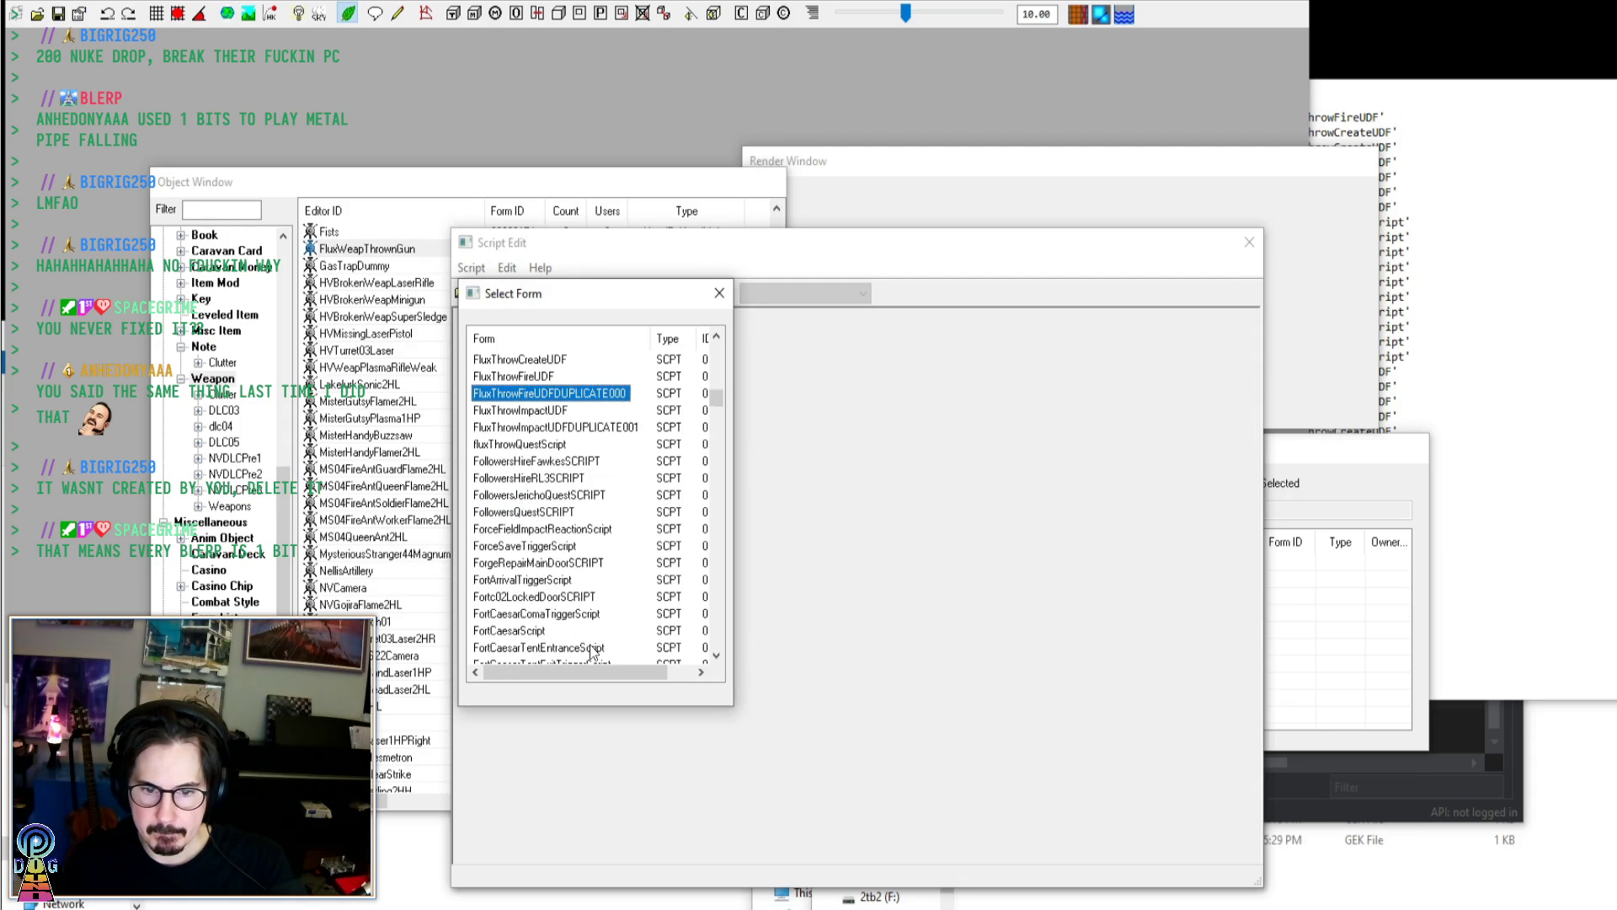
scroll(592, 650, up, 2)
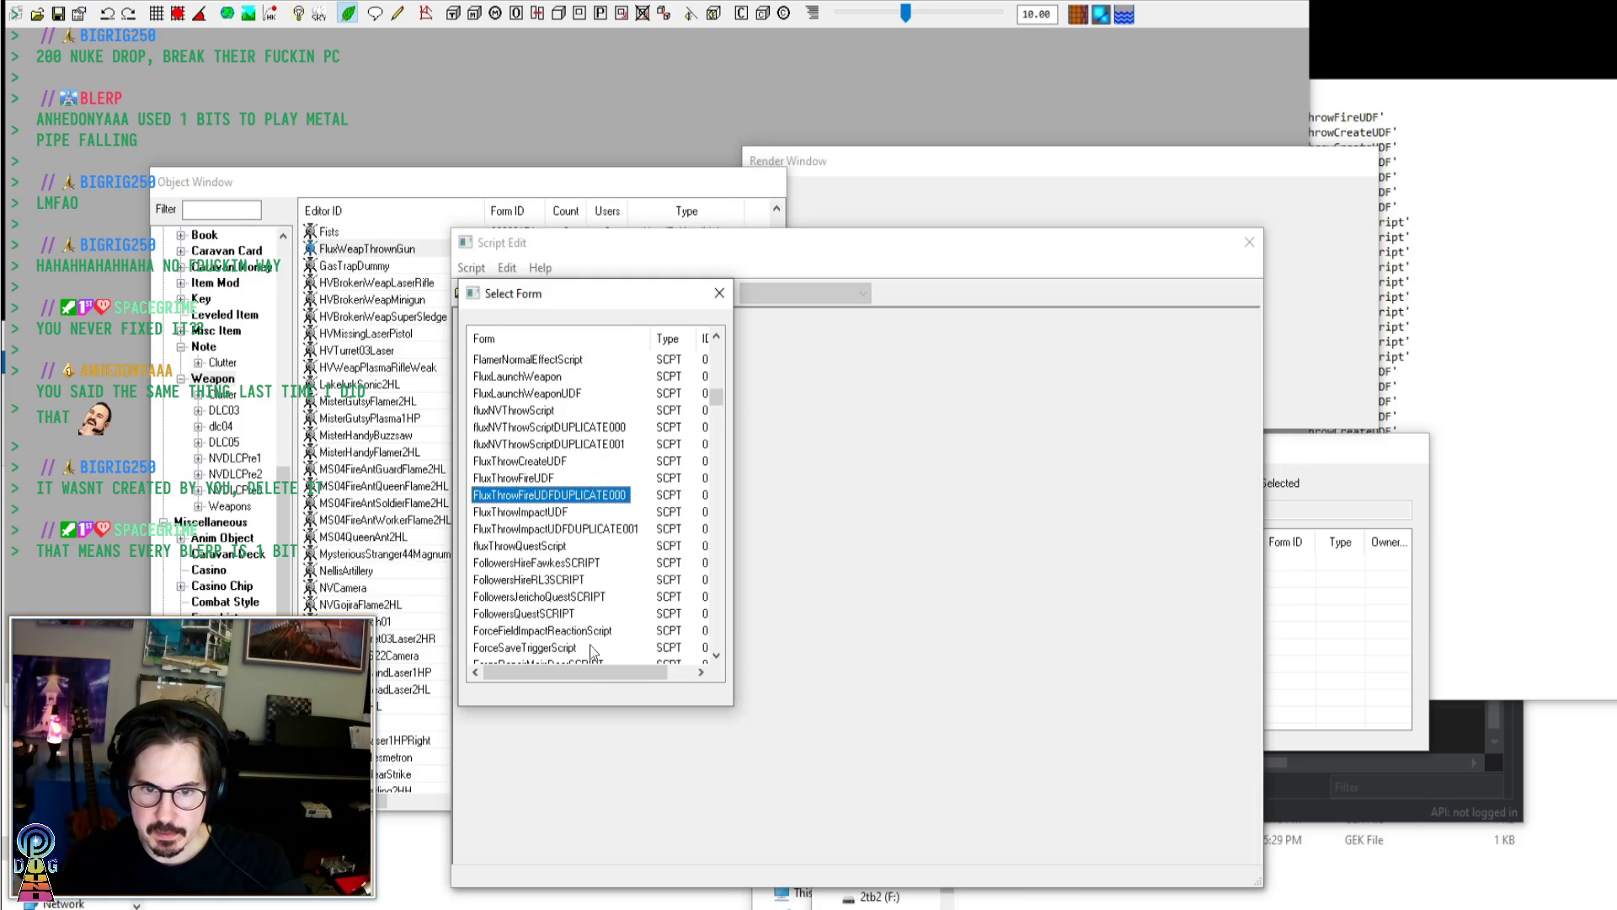
scroll(592, 650, up, 2)
scroll(590, 644, up, 1)
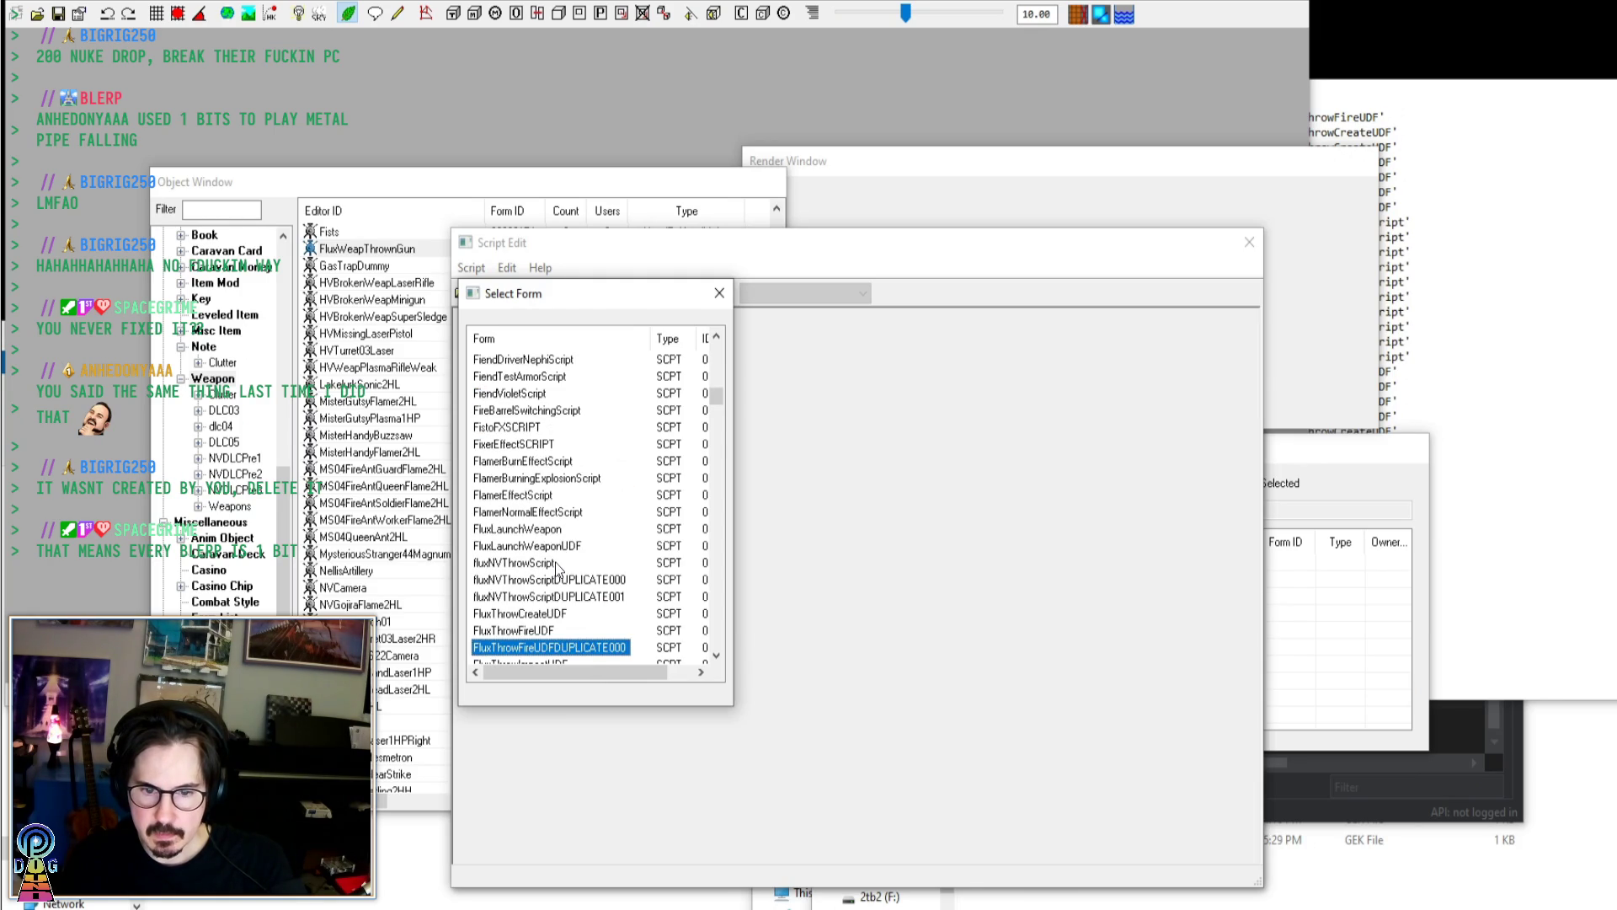
double_click(556, 630)
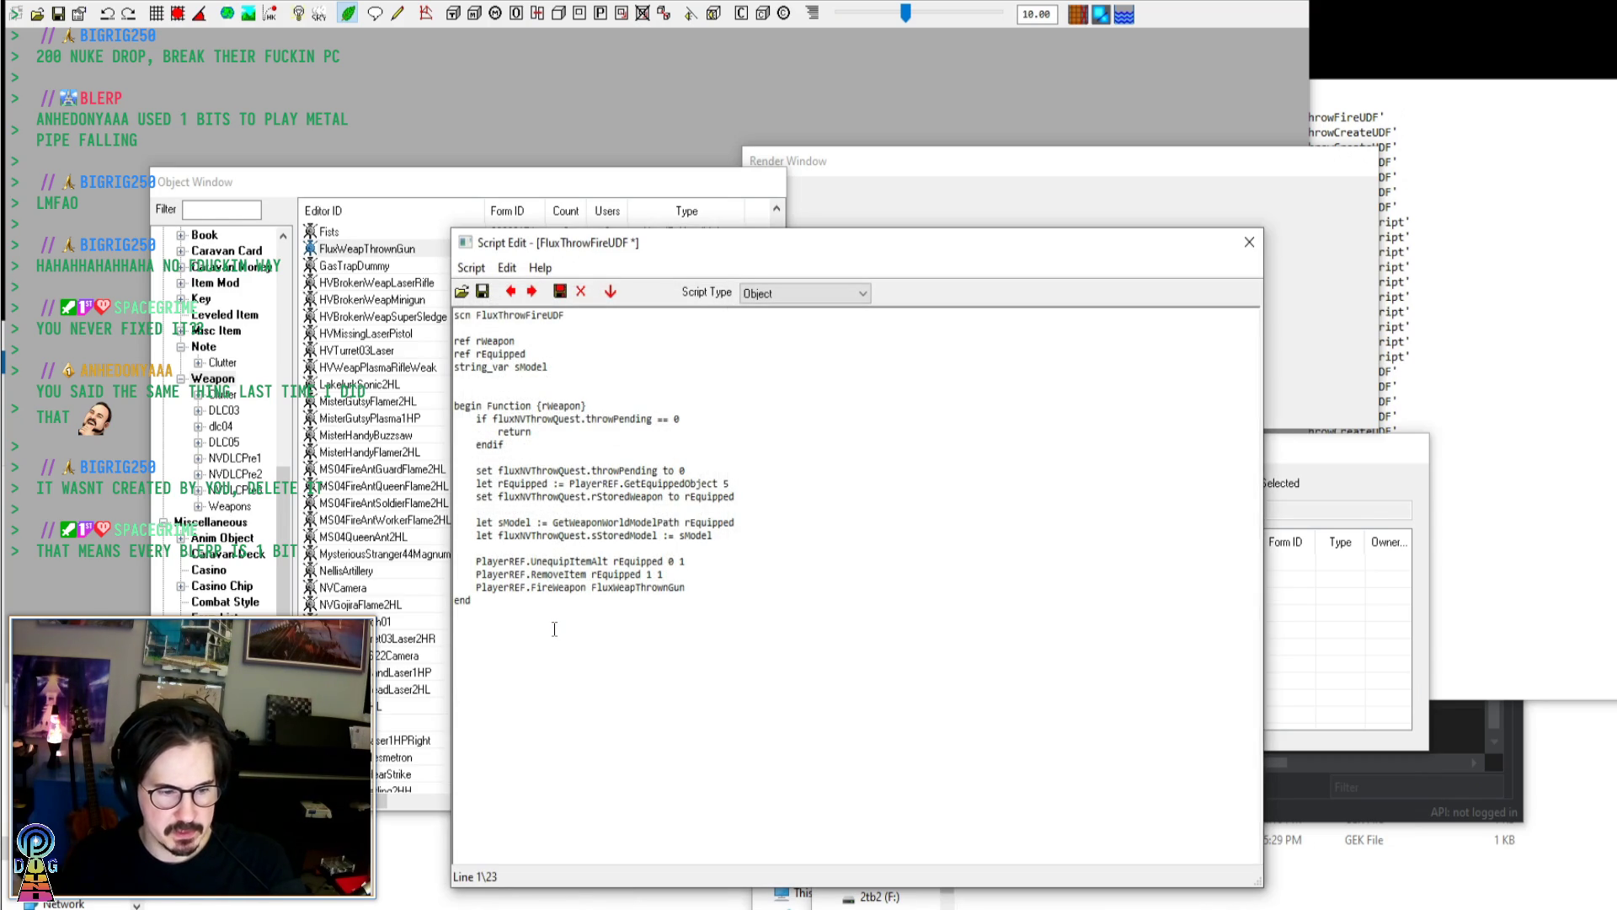
Add MessageEx "Go get your gun fucking loser" on a new line after the sModel assignment
click(754, 538)
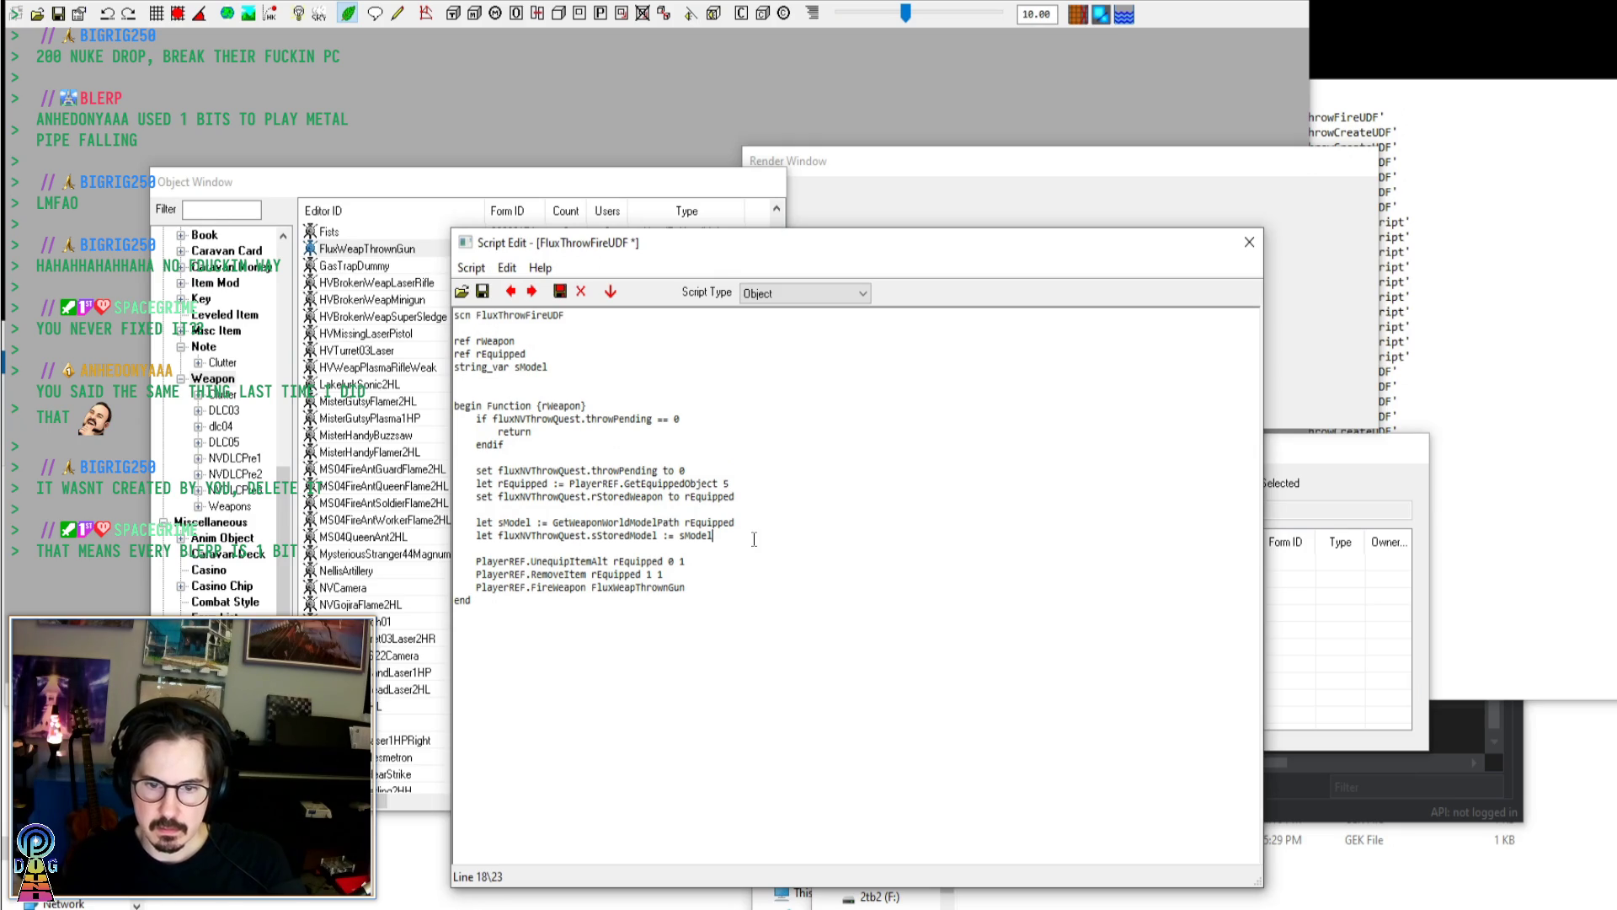
key(Return)
key(Return)
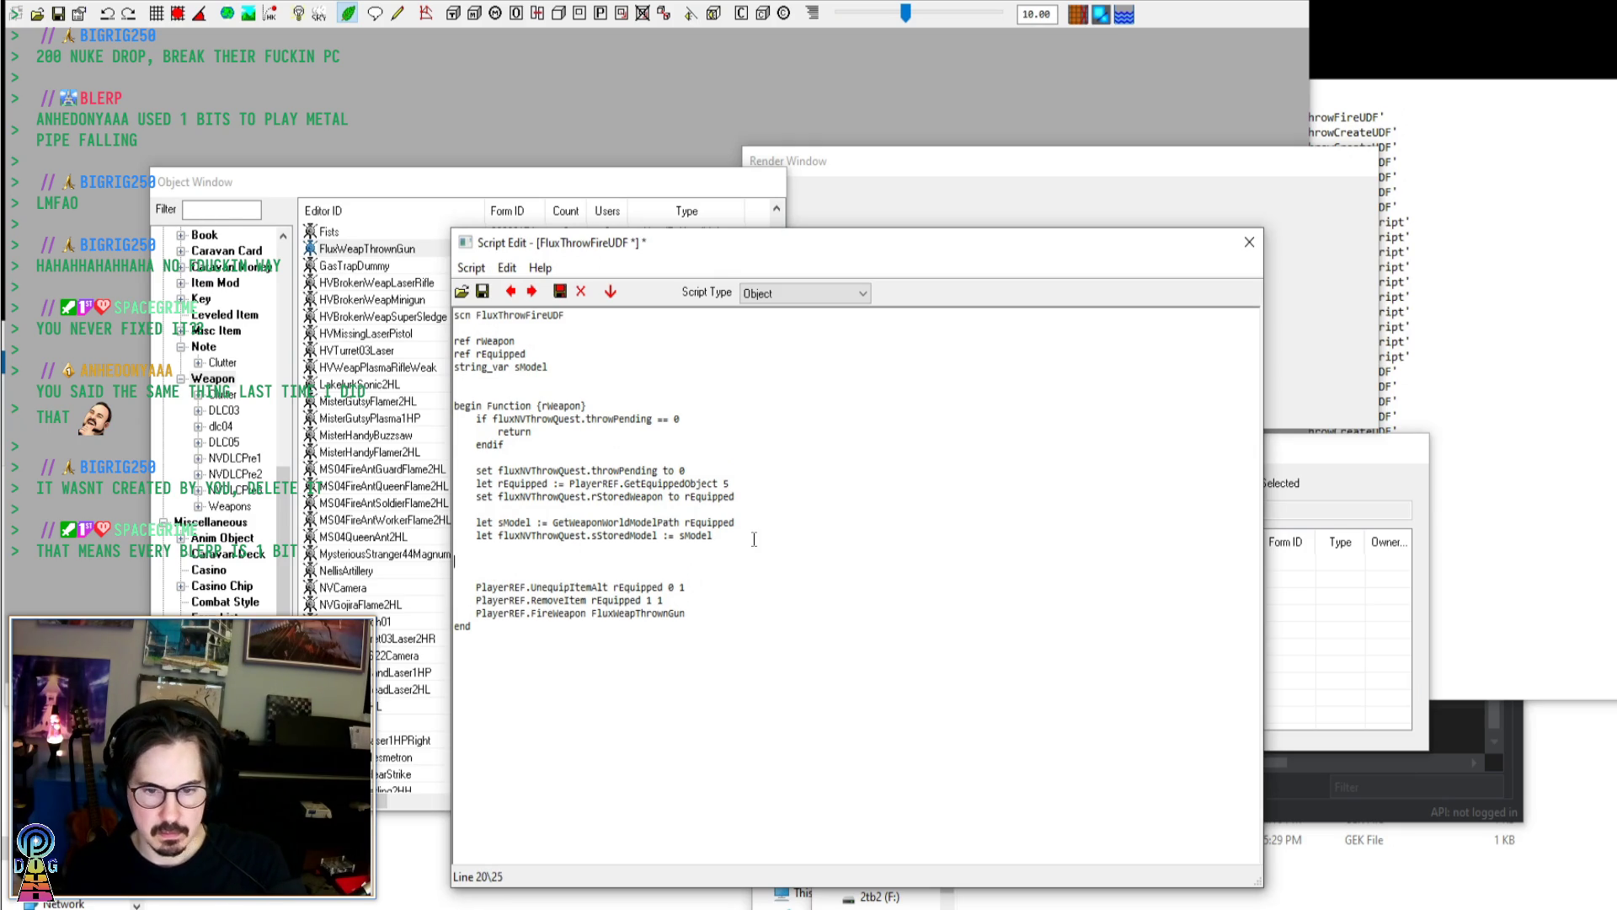
text(Message)
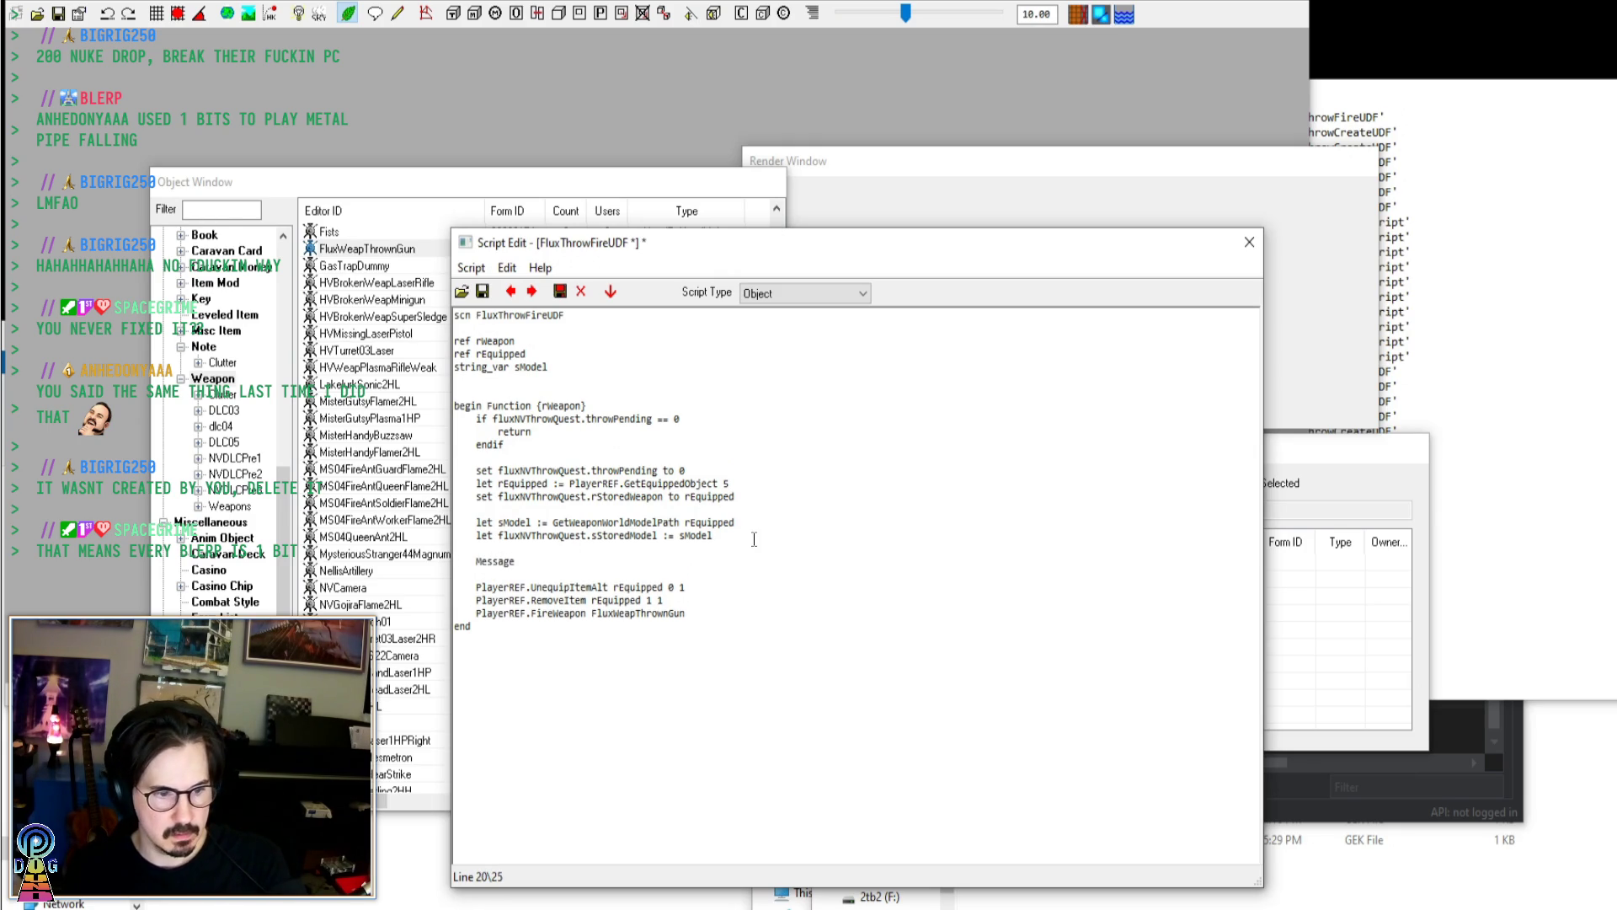
text(Ex ")
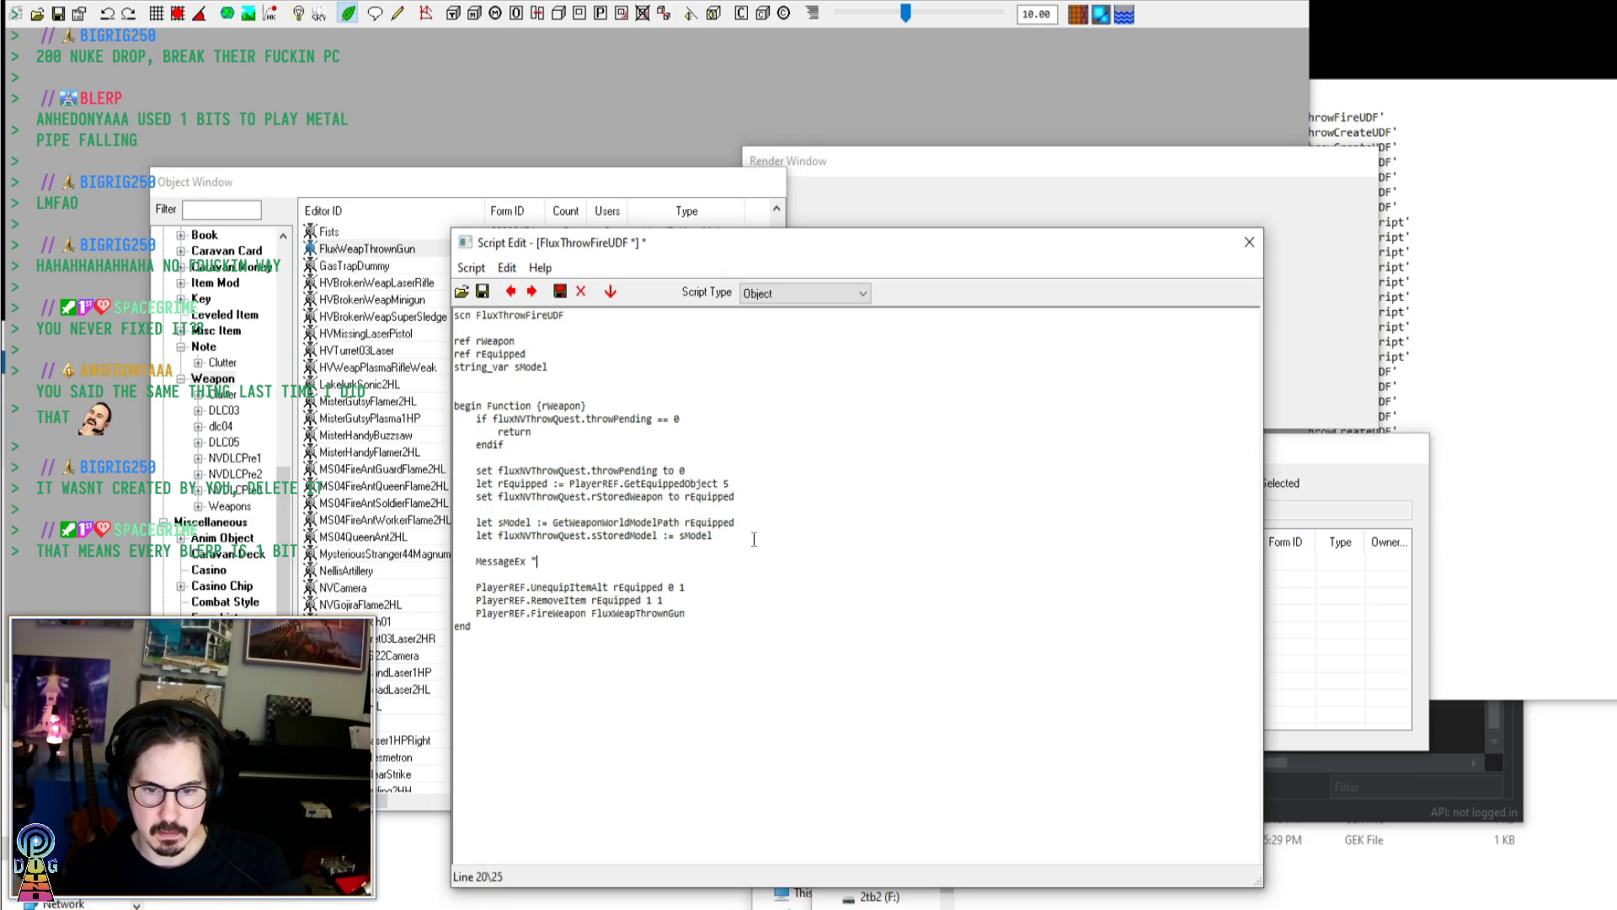
text(Go get your )
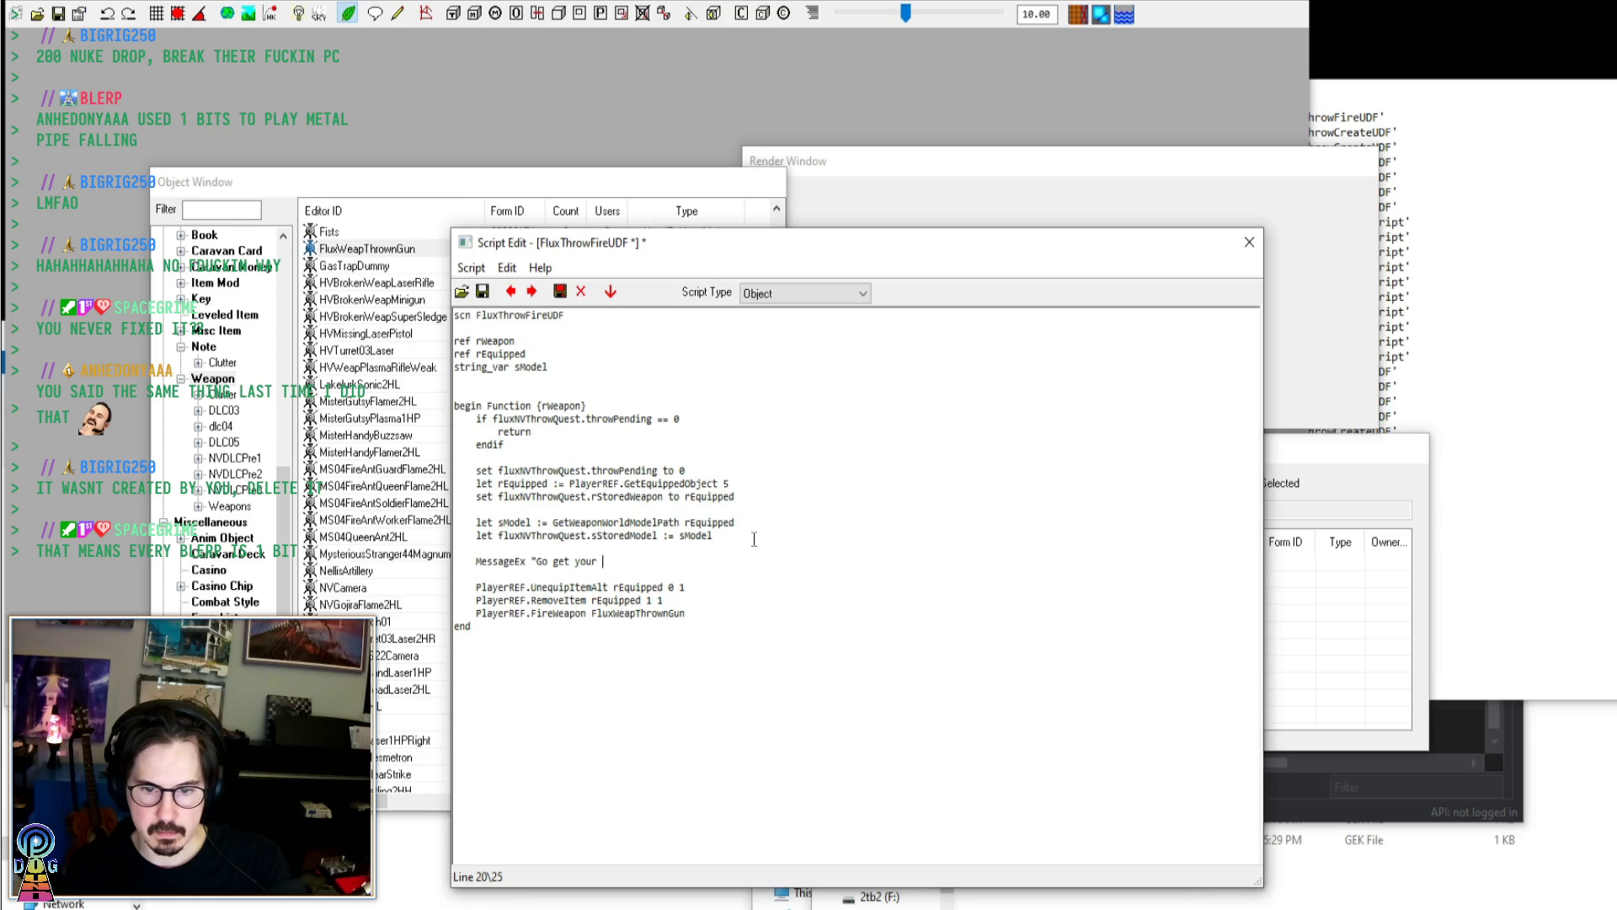
text(gun fucking loser)
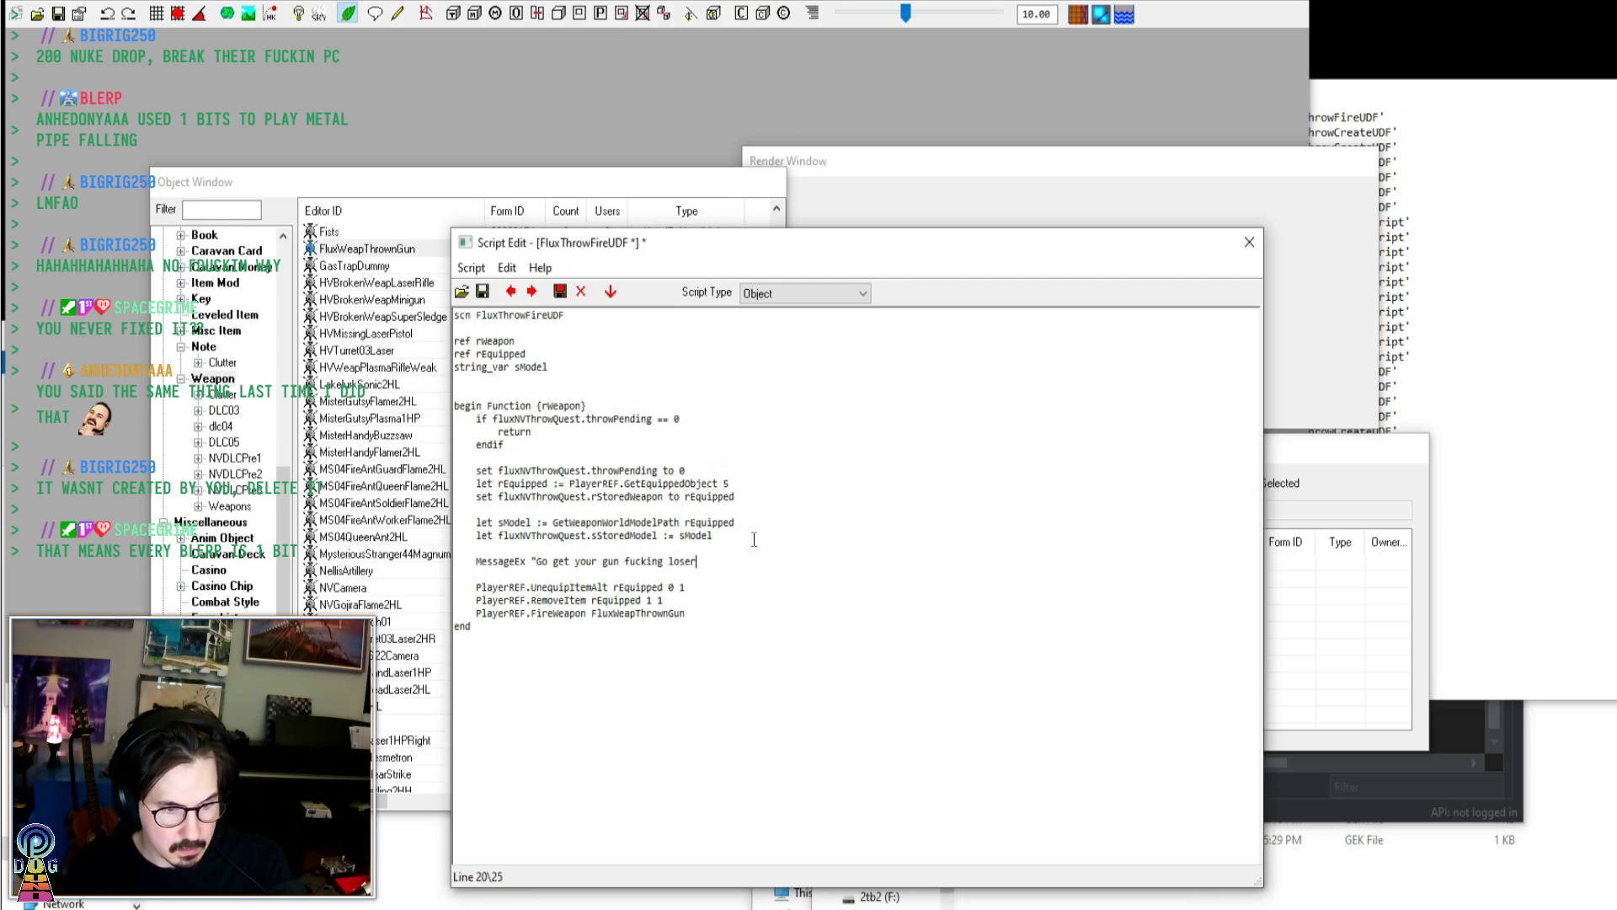
text(")
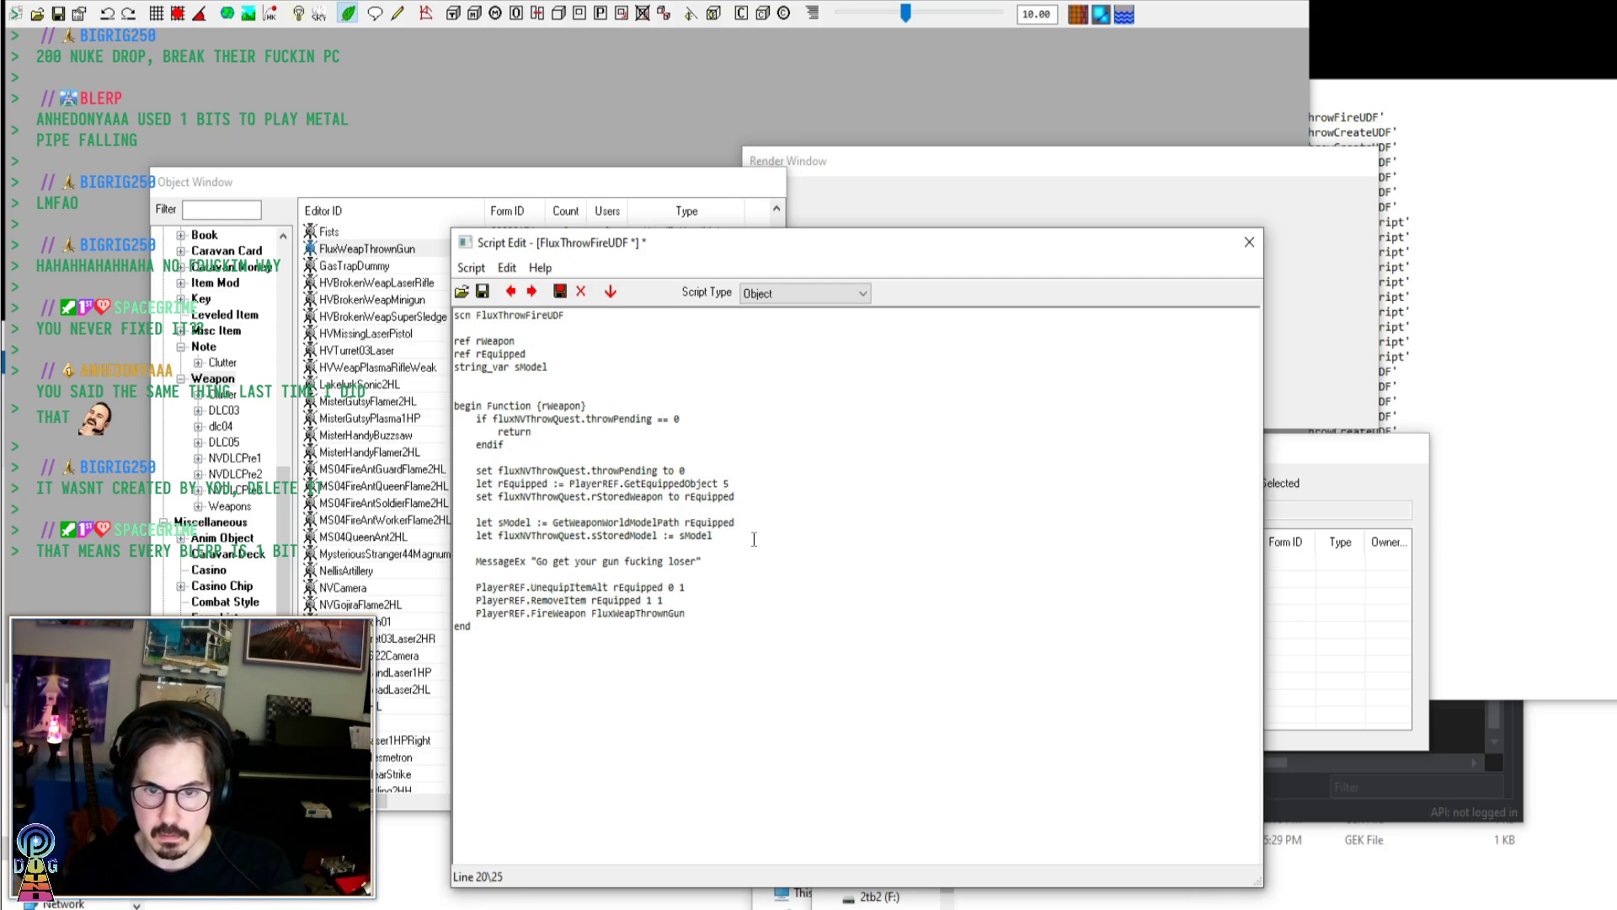
Recompile all scripts and switch back to the running game
click(485, 268)
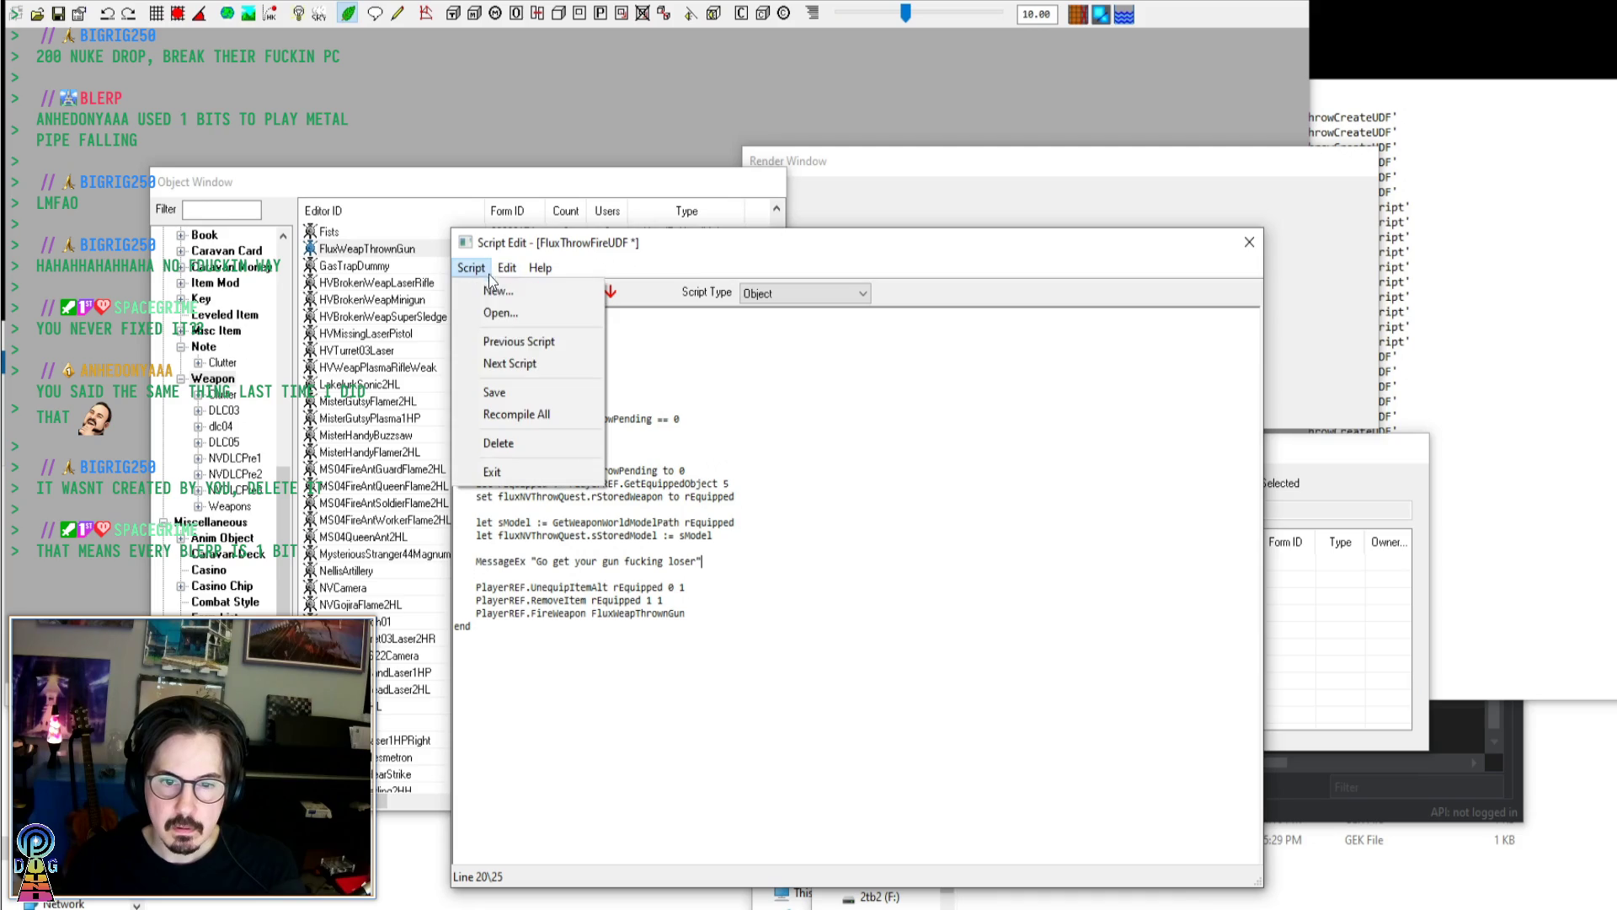
click(524, 411)
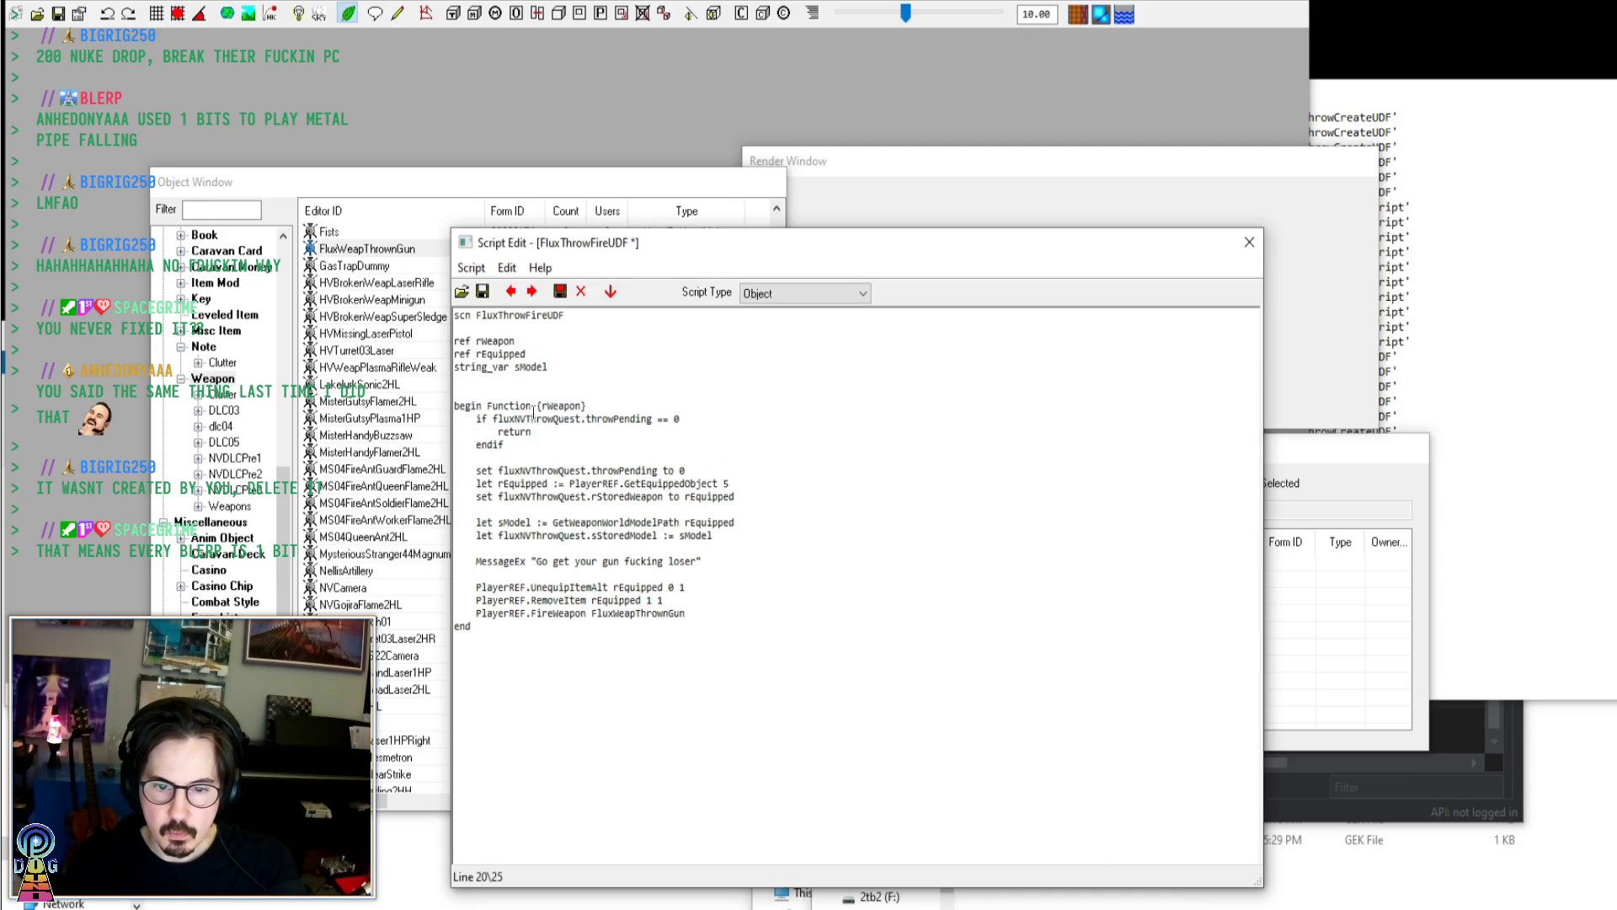
key(alt+Tab)
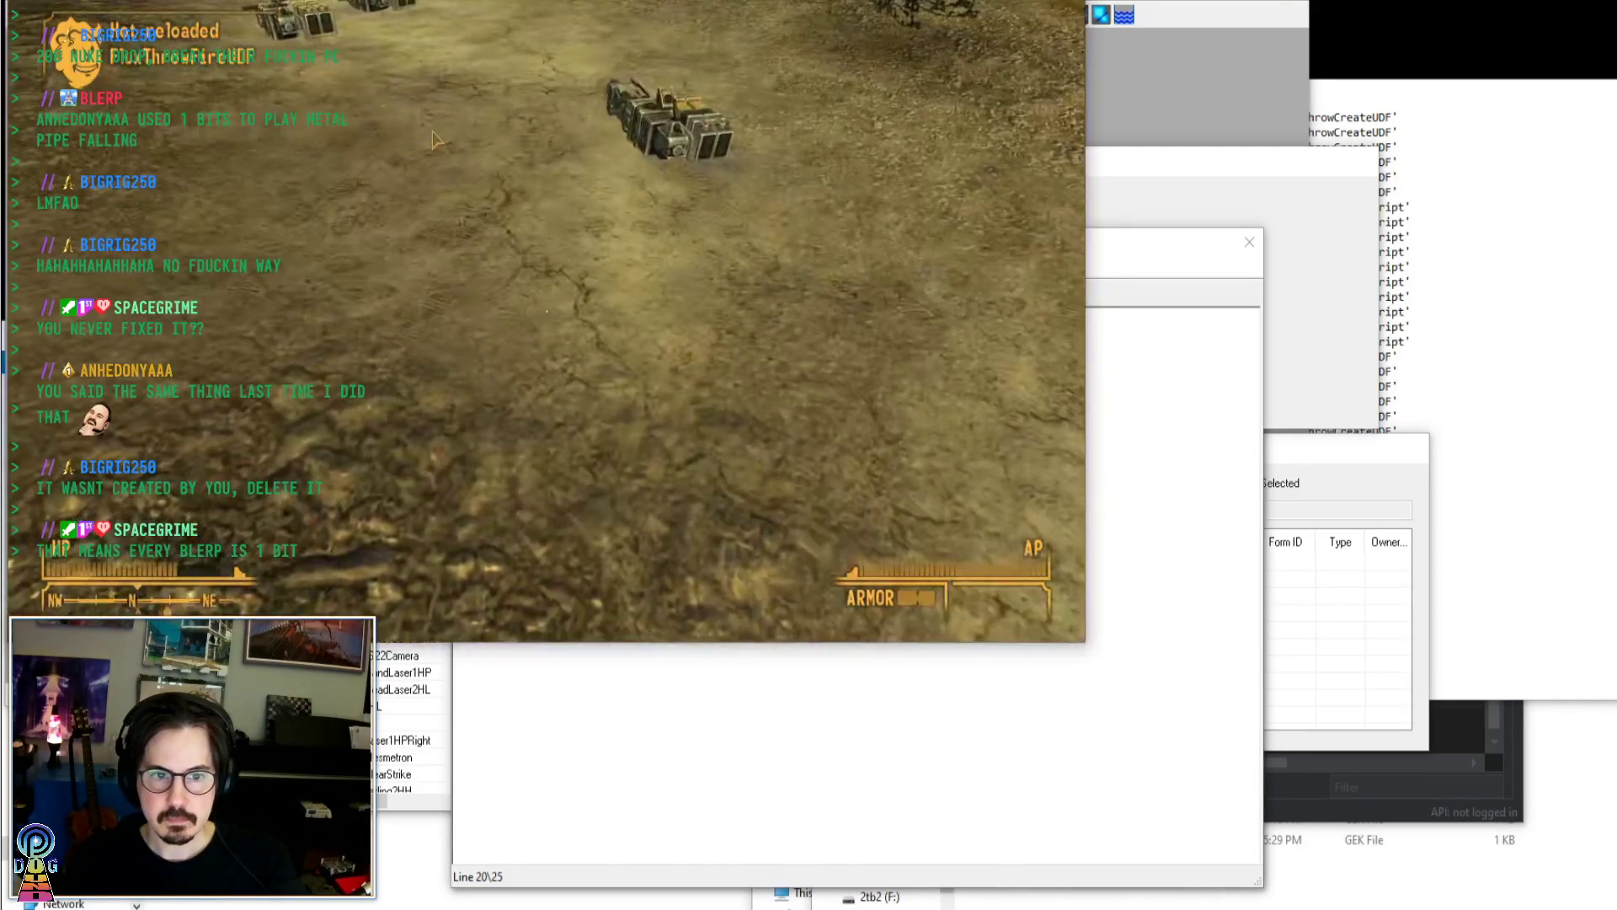
Confirm the Gatling Laser is in the Pip-Boy weapons list, then return to the GECK script editor
key(Tab)
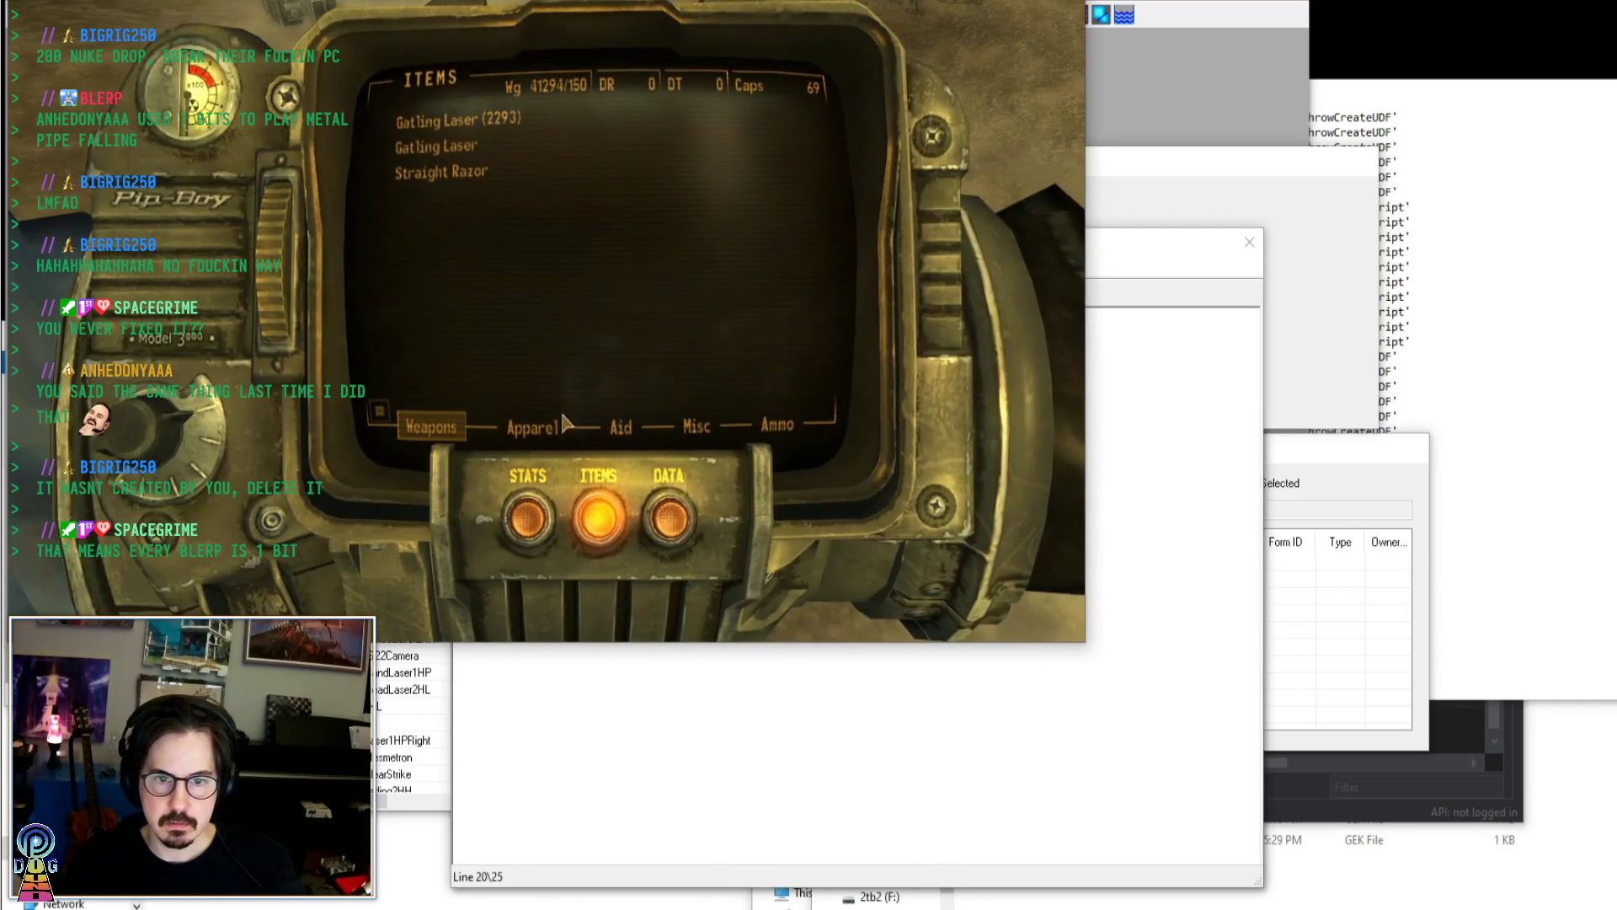
key(grave)
key(grave)
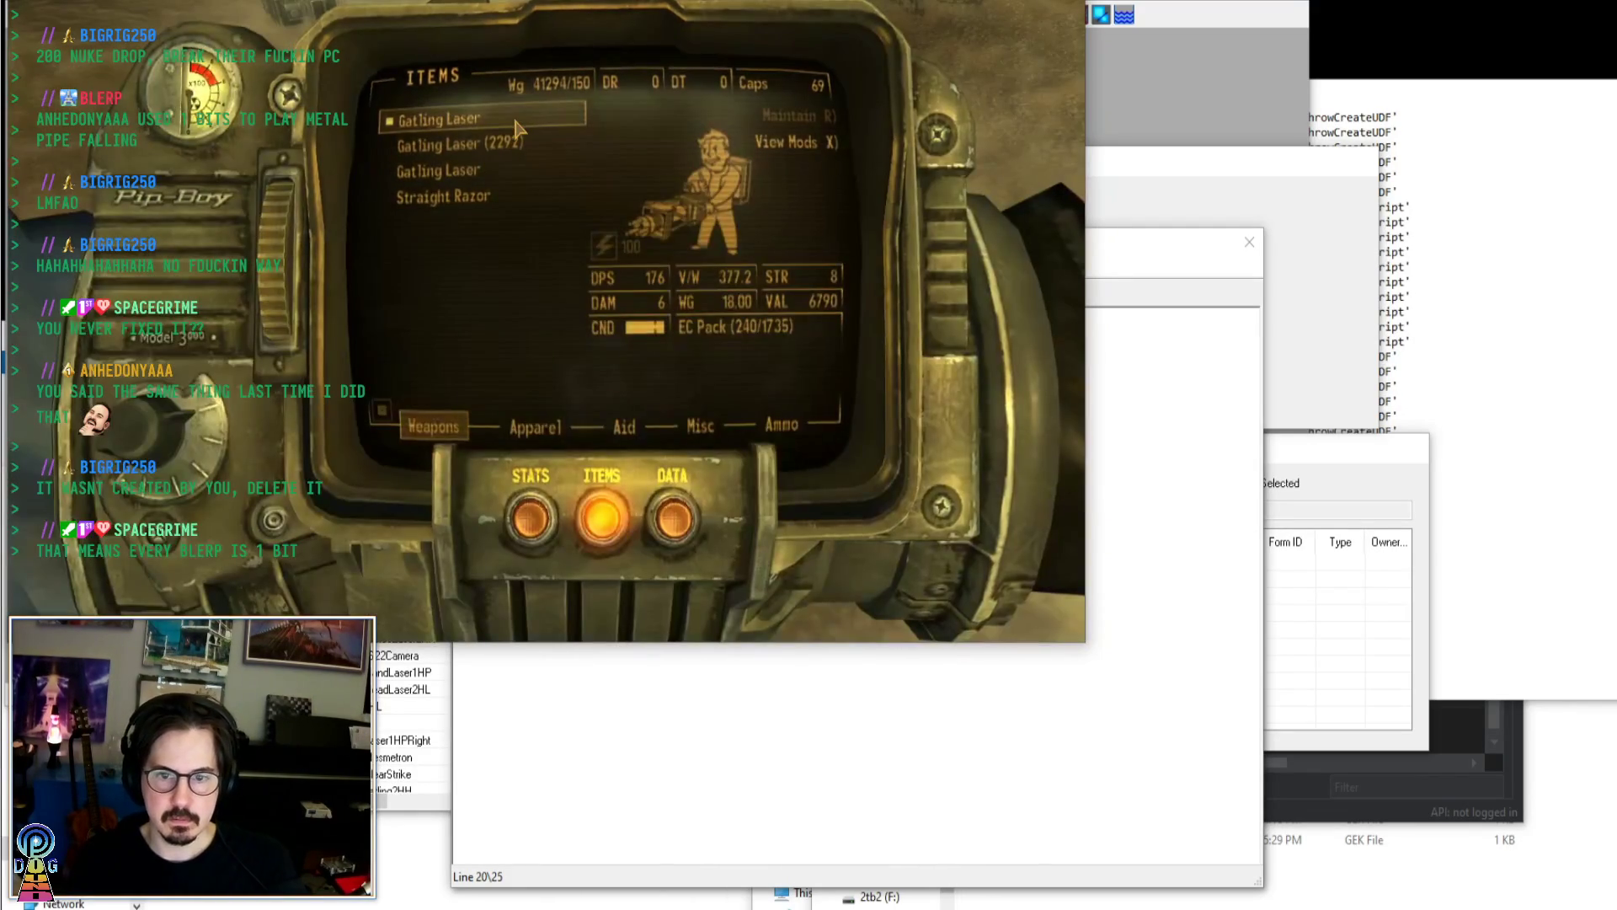
key(Tab)
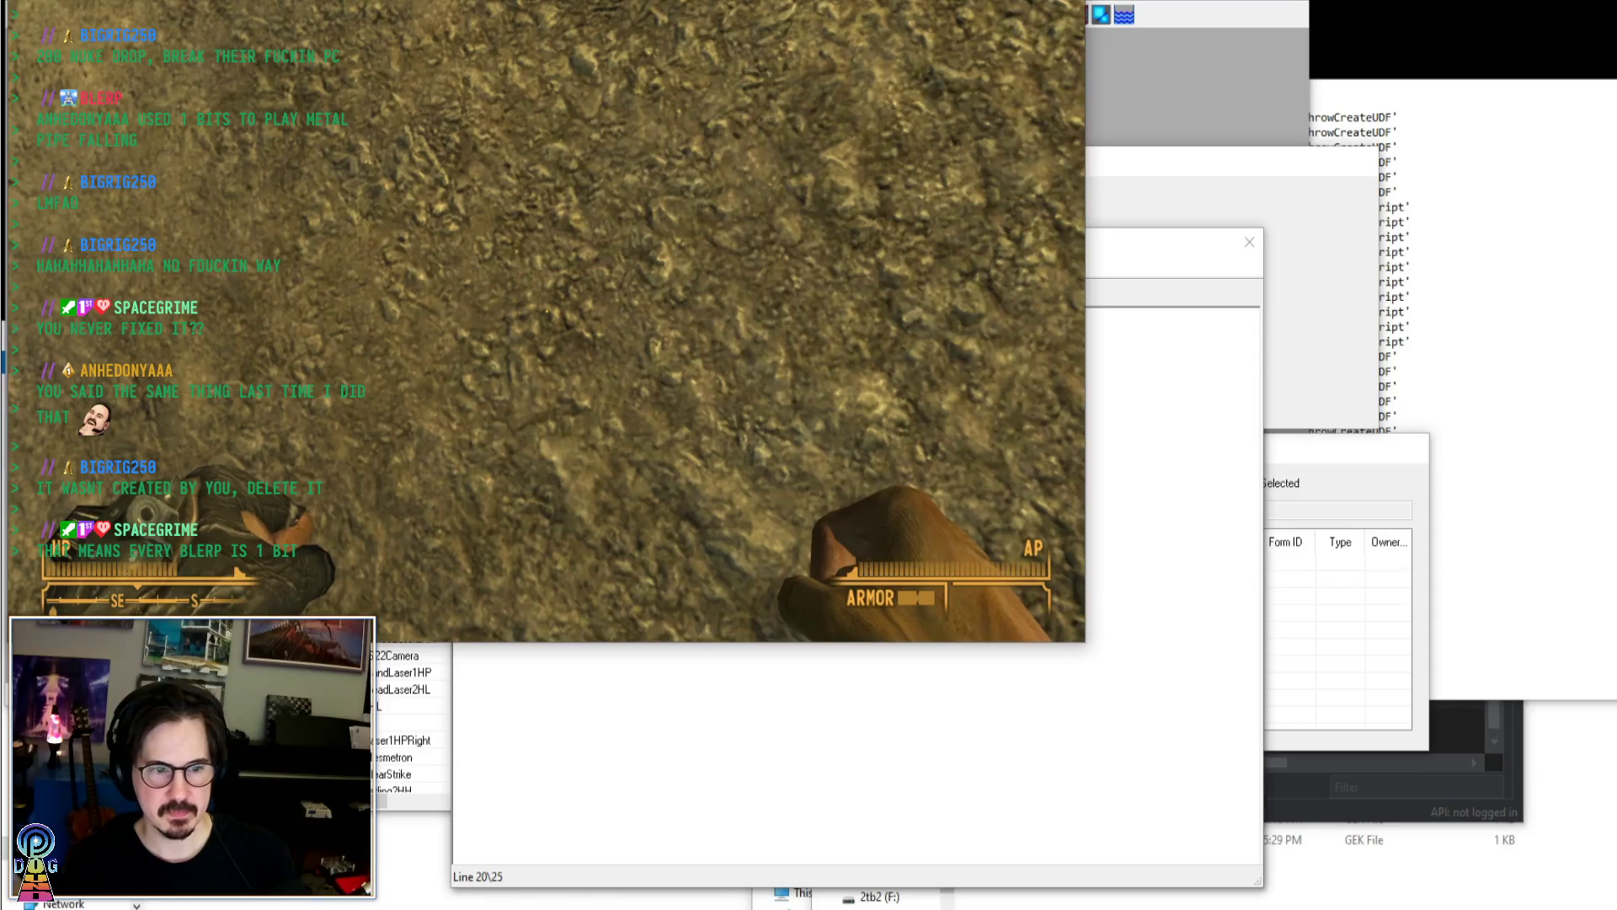
key(alt+Tab)
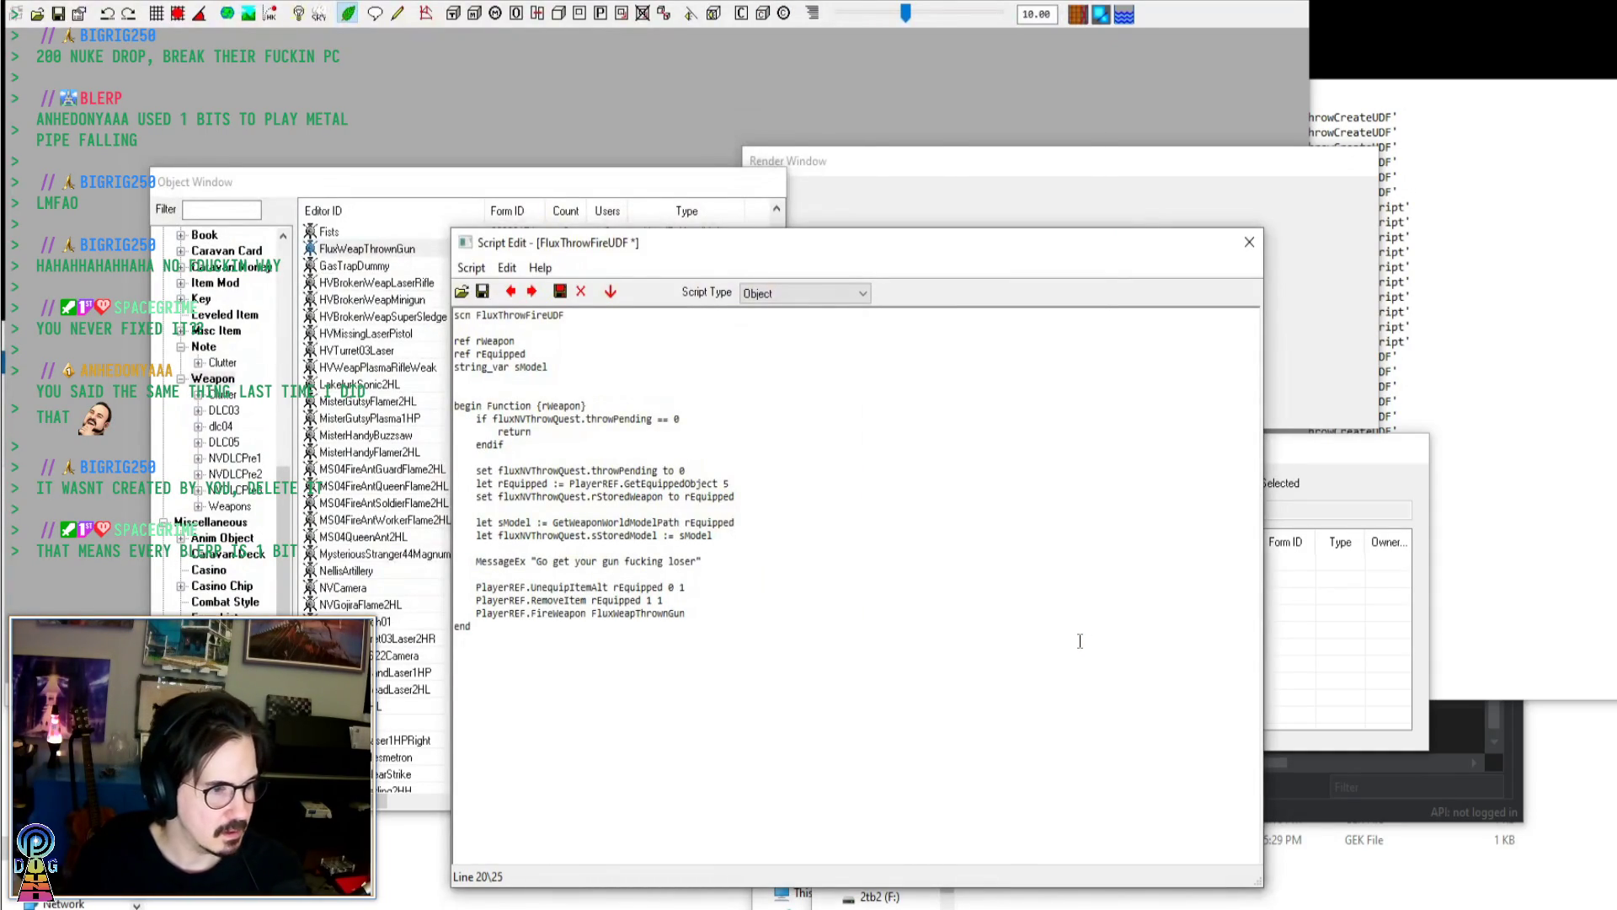
Change MessageEx to MessageExAlt with the glow_message_vaultboy_sad.dds icon and save the script
text(Alt)
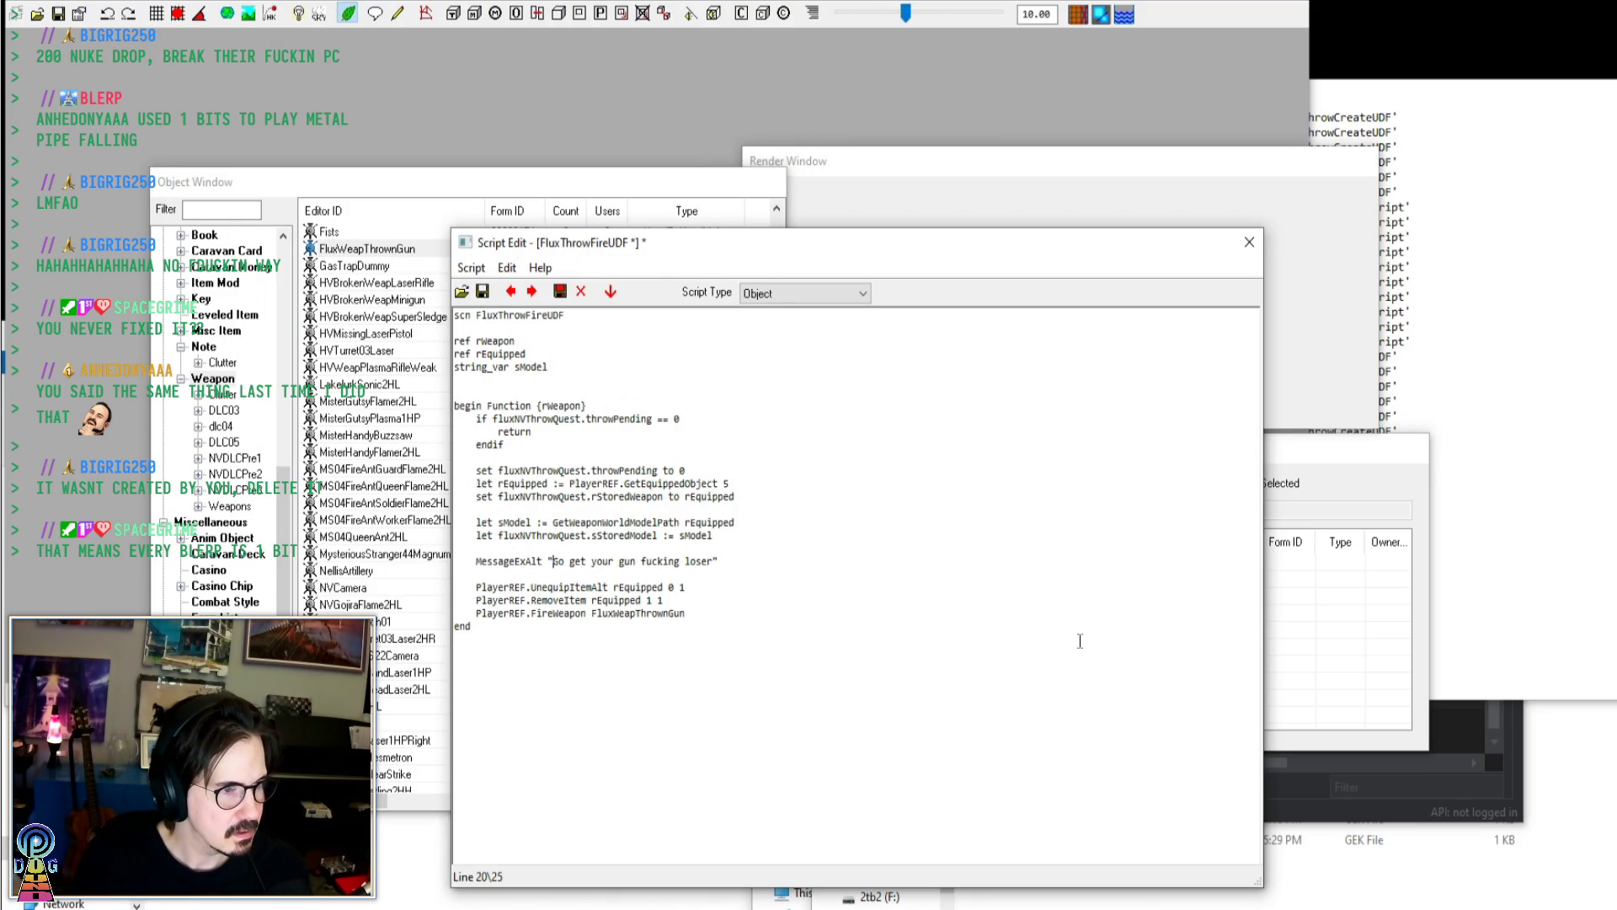
text(glow_message_vaultboy_sad.dds)
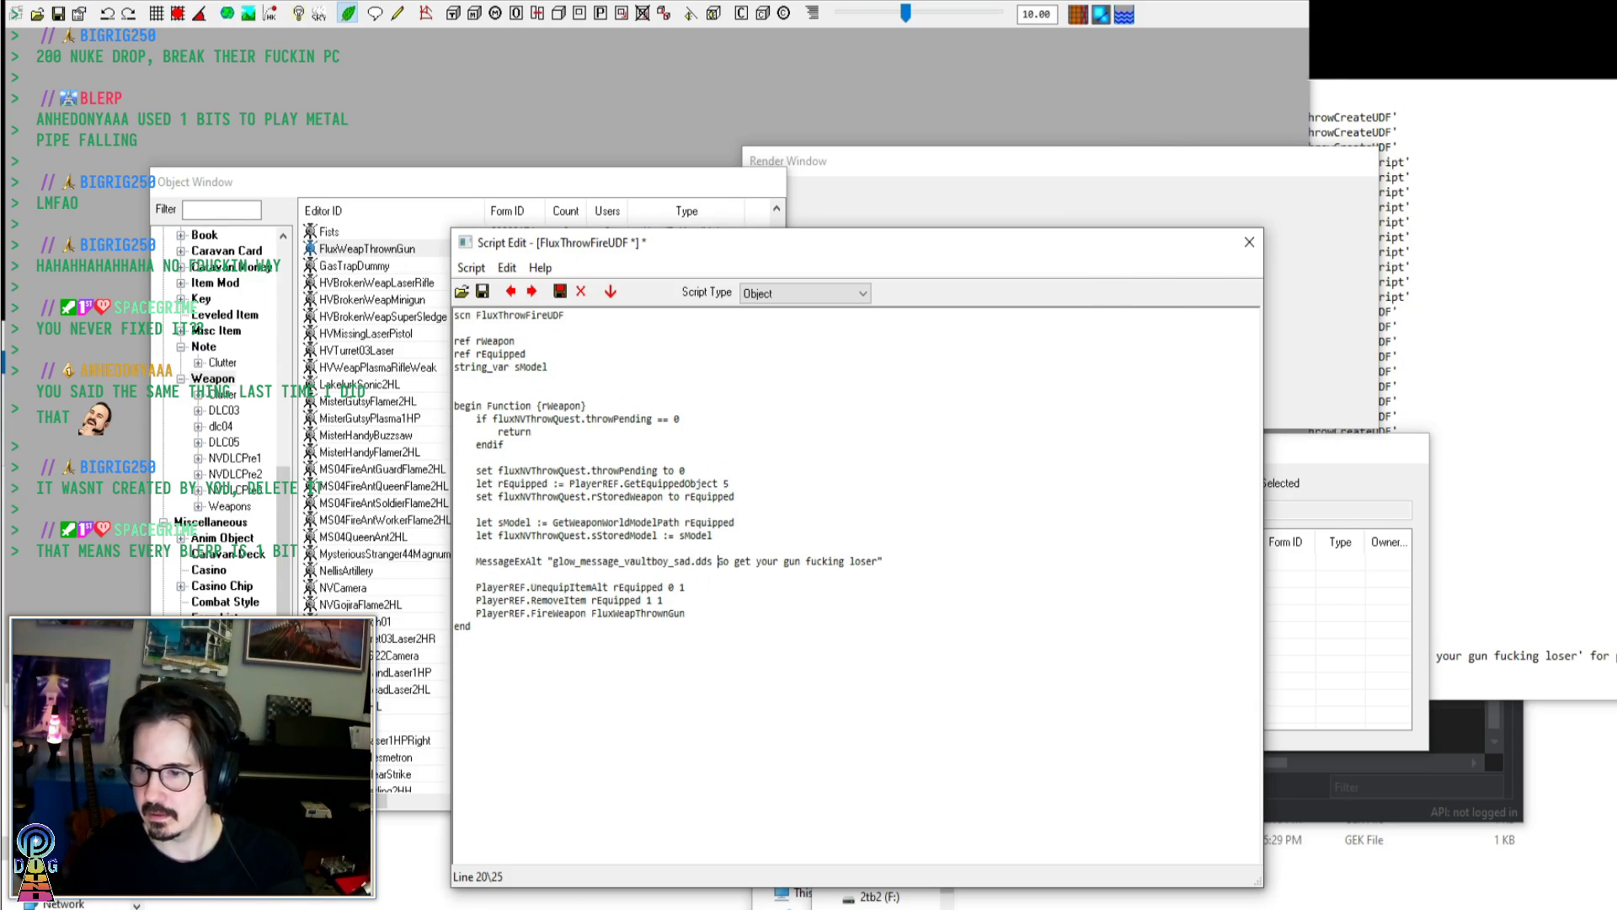
key(ctrl+s)
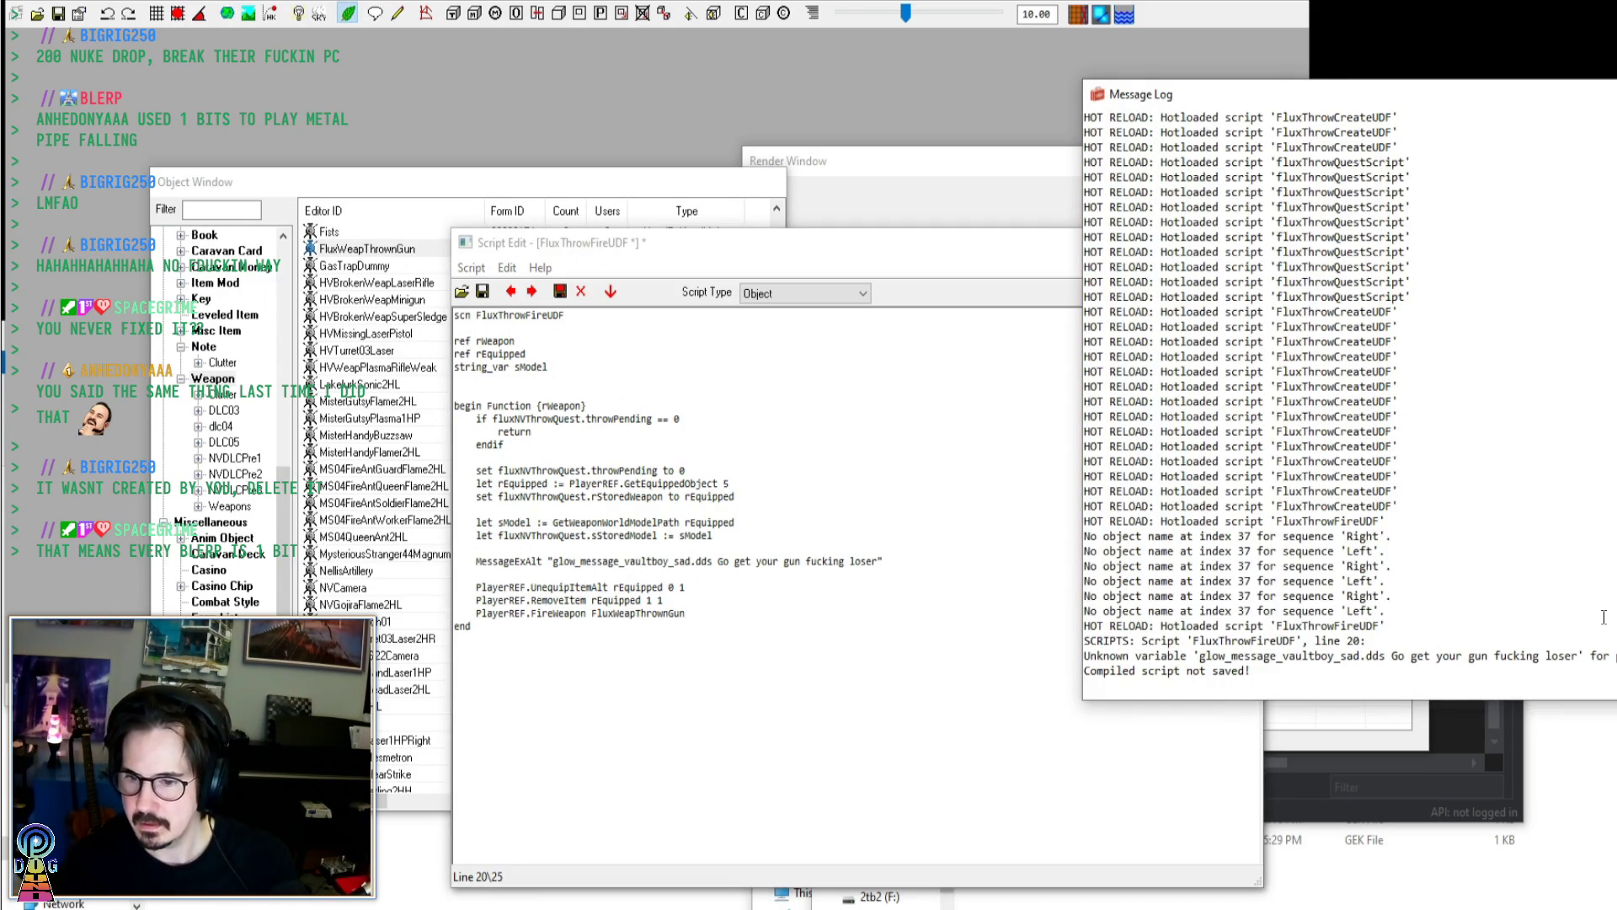
Add a 10-second duration to the message, save, and switch to the running game
click(547, 561)
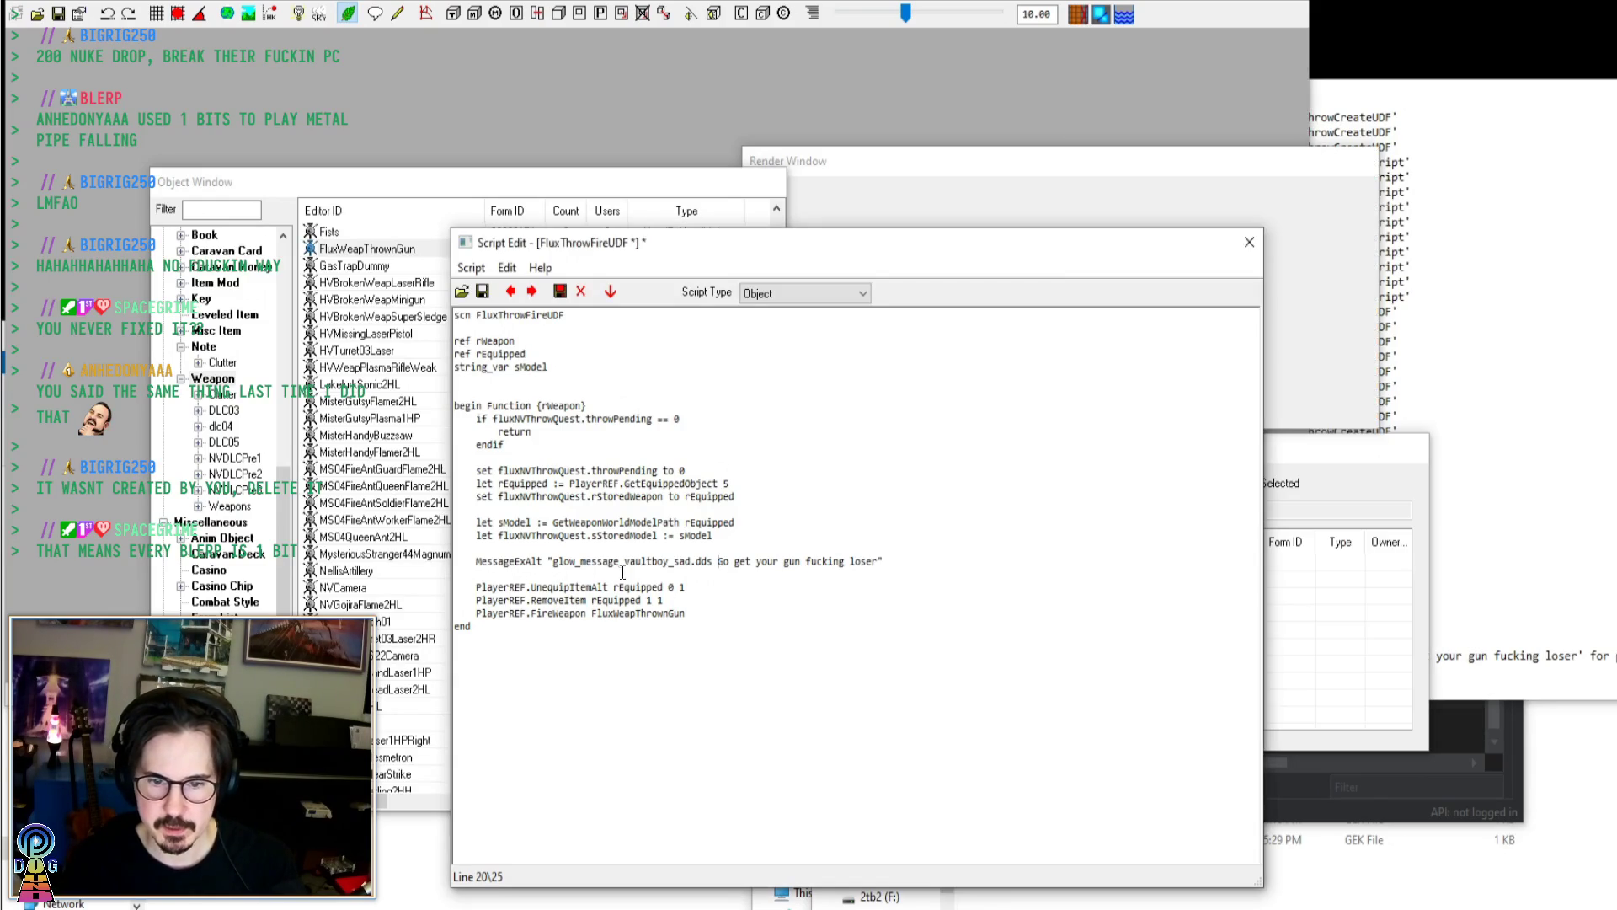
text(10)
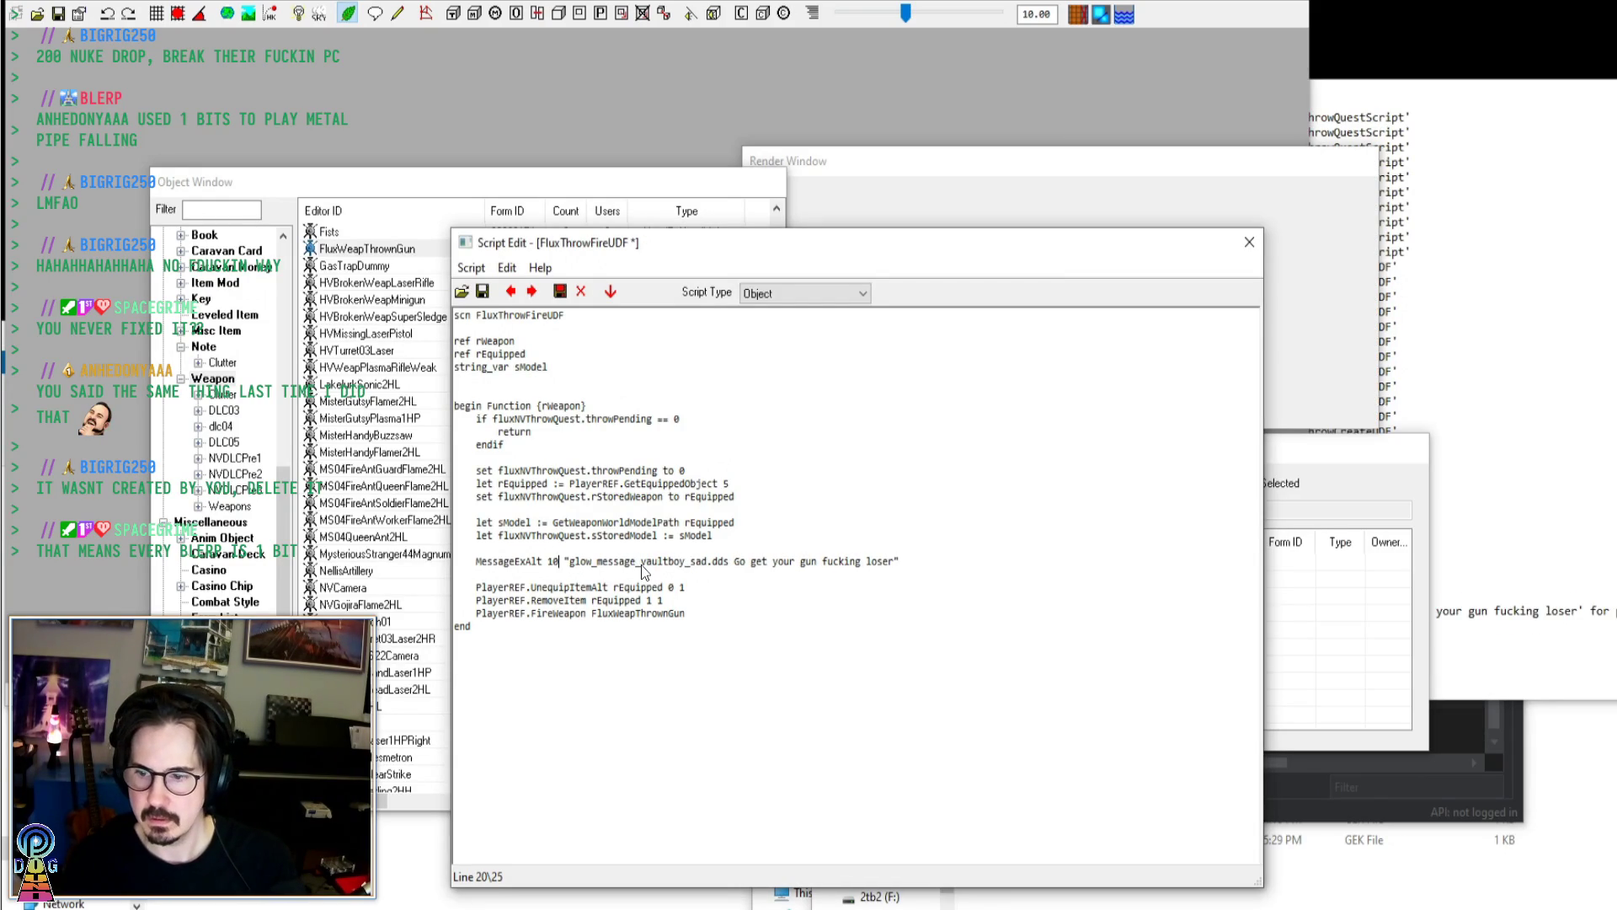
key(ctrl+s)
key(alt+Tab)
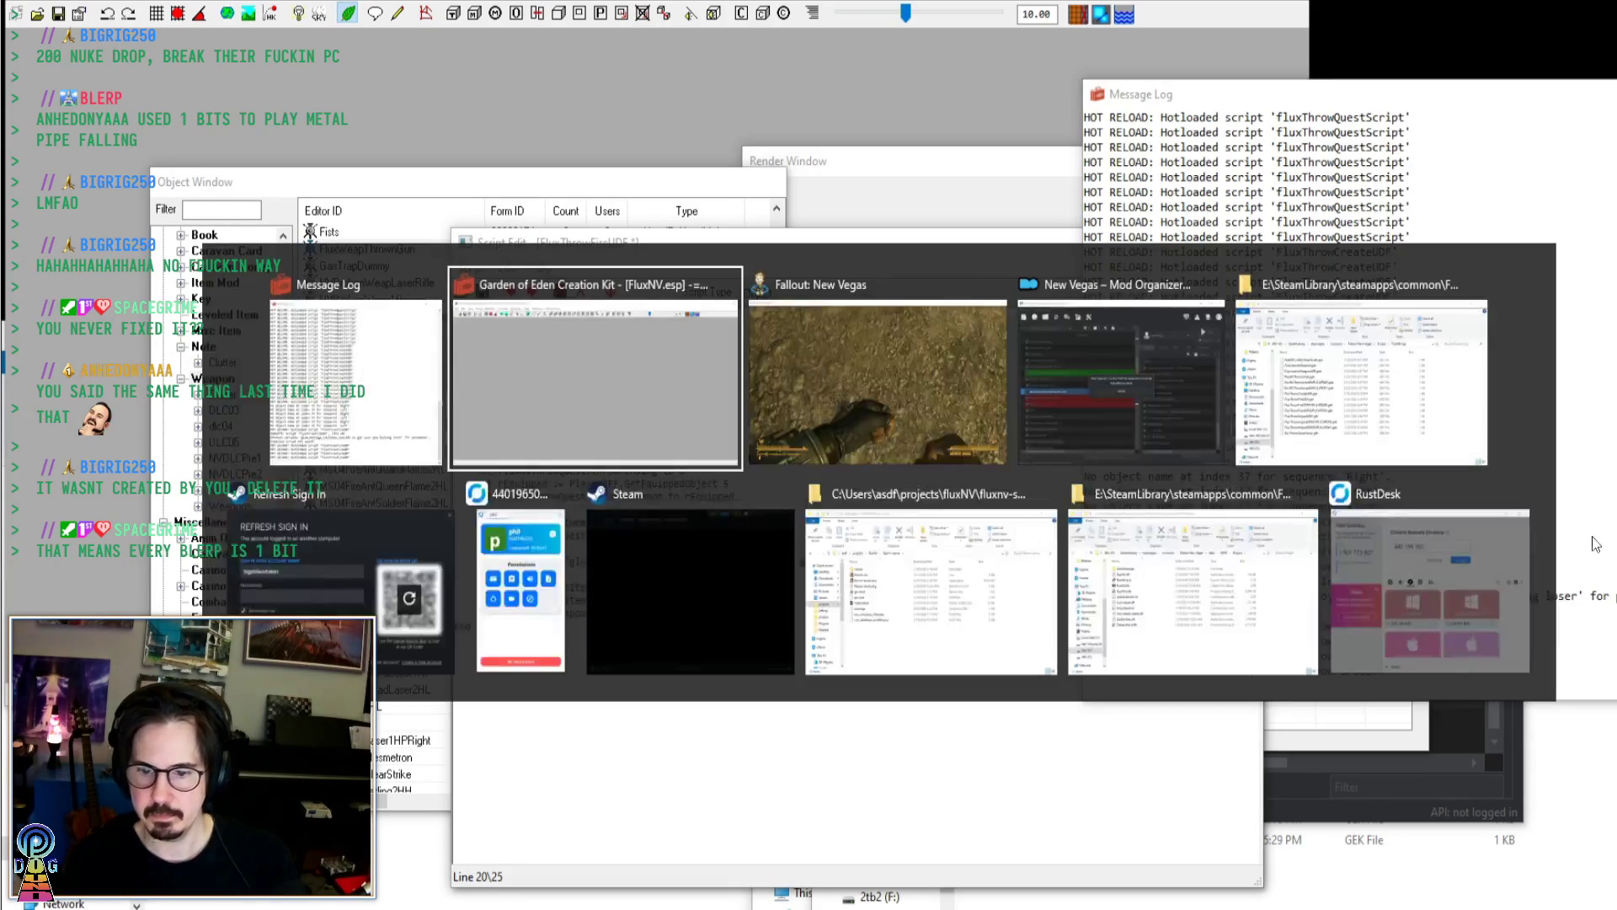
key(alt+Tab)
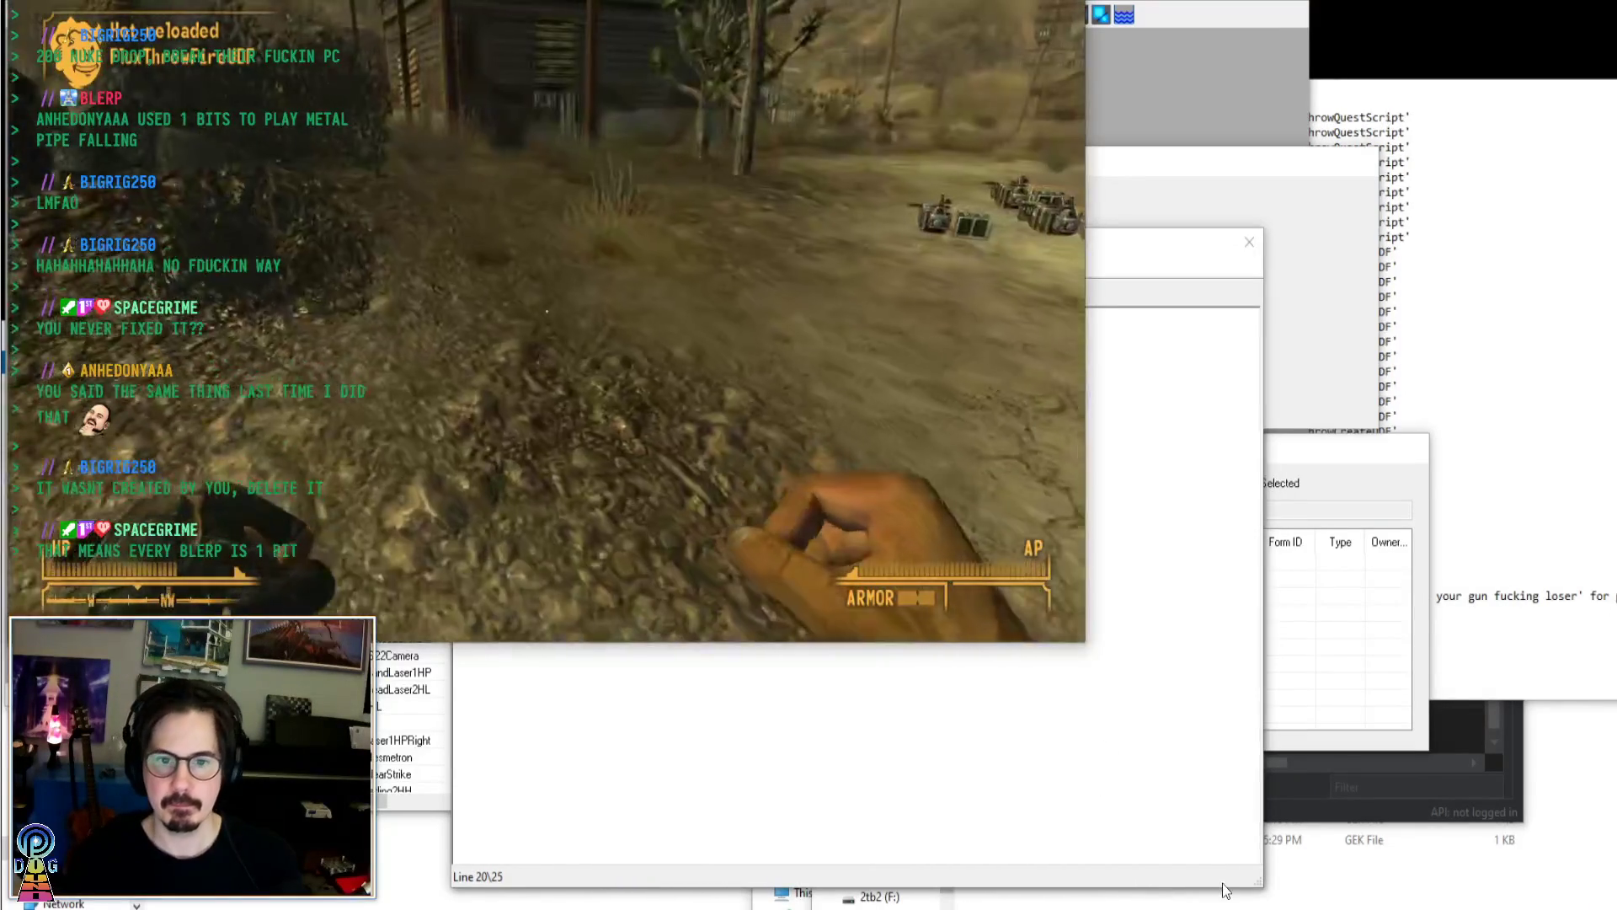
Equip the Gatling Laser from the Pip-Boy weapons list
mouse_move(1088, 549)
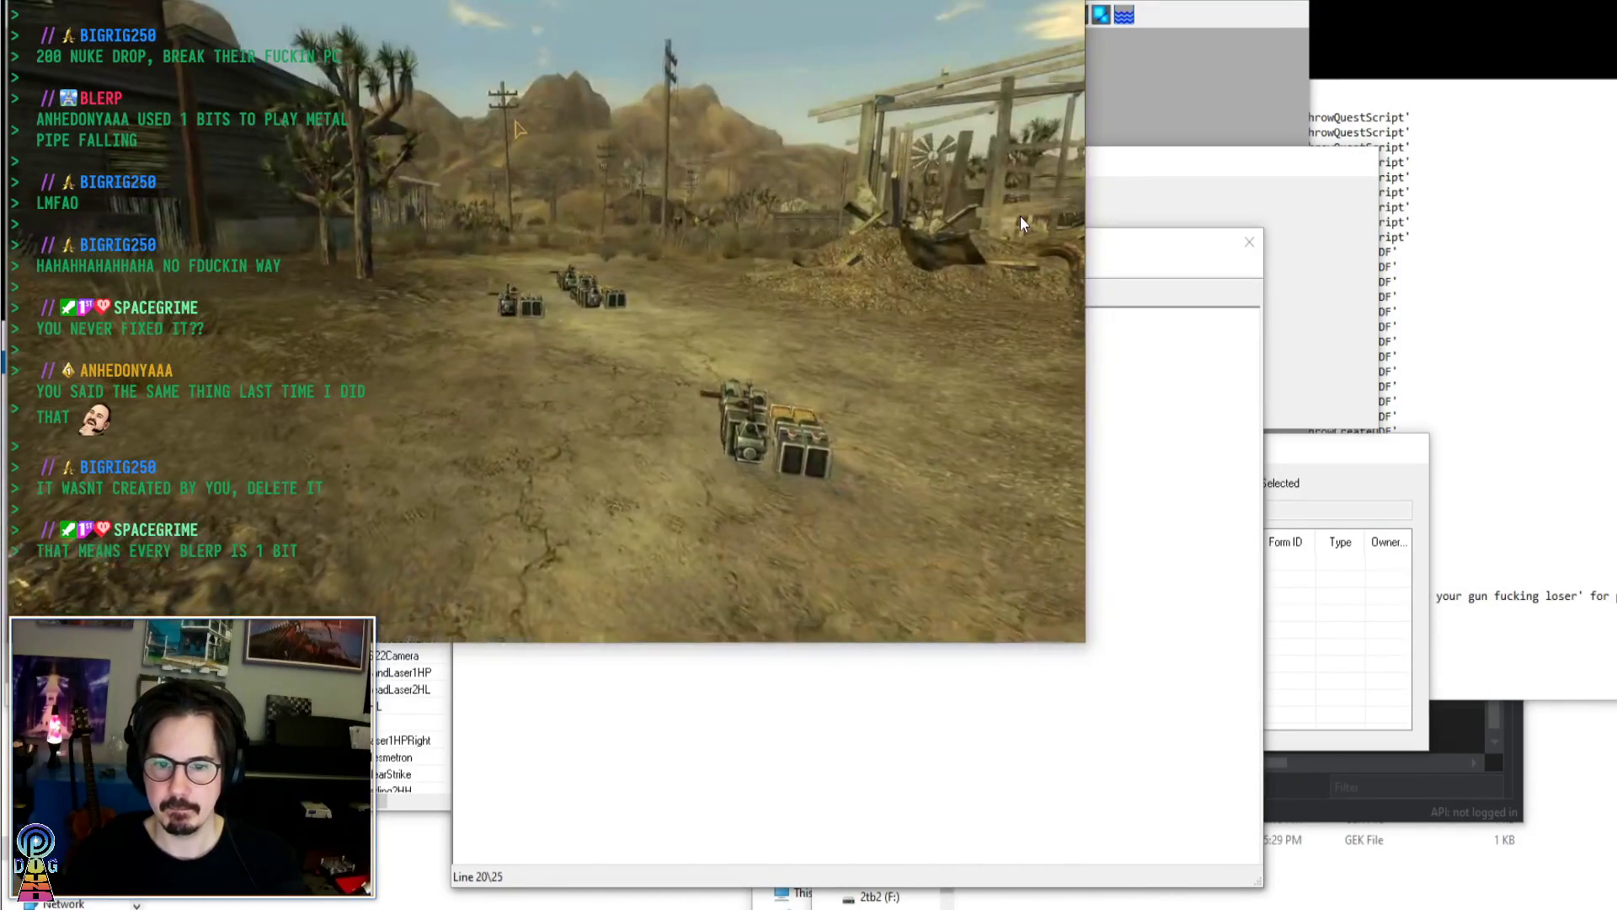
key(Tab)
click(992, 219)
key(Tab)
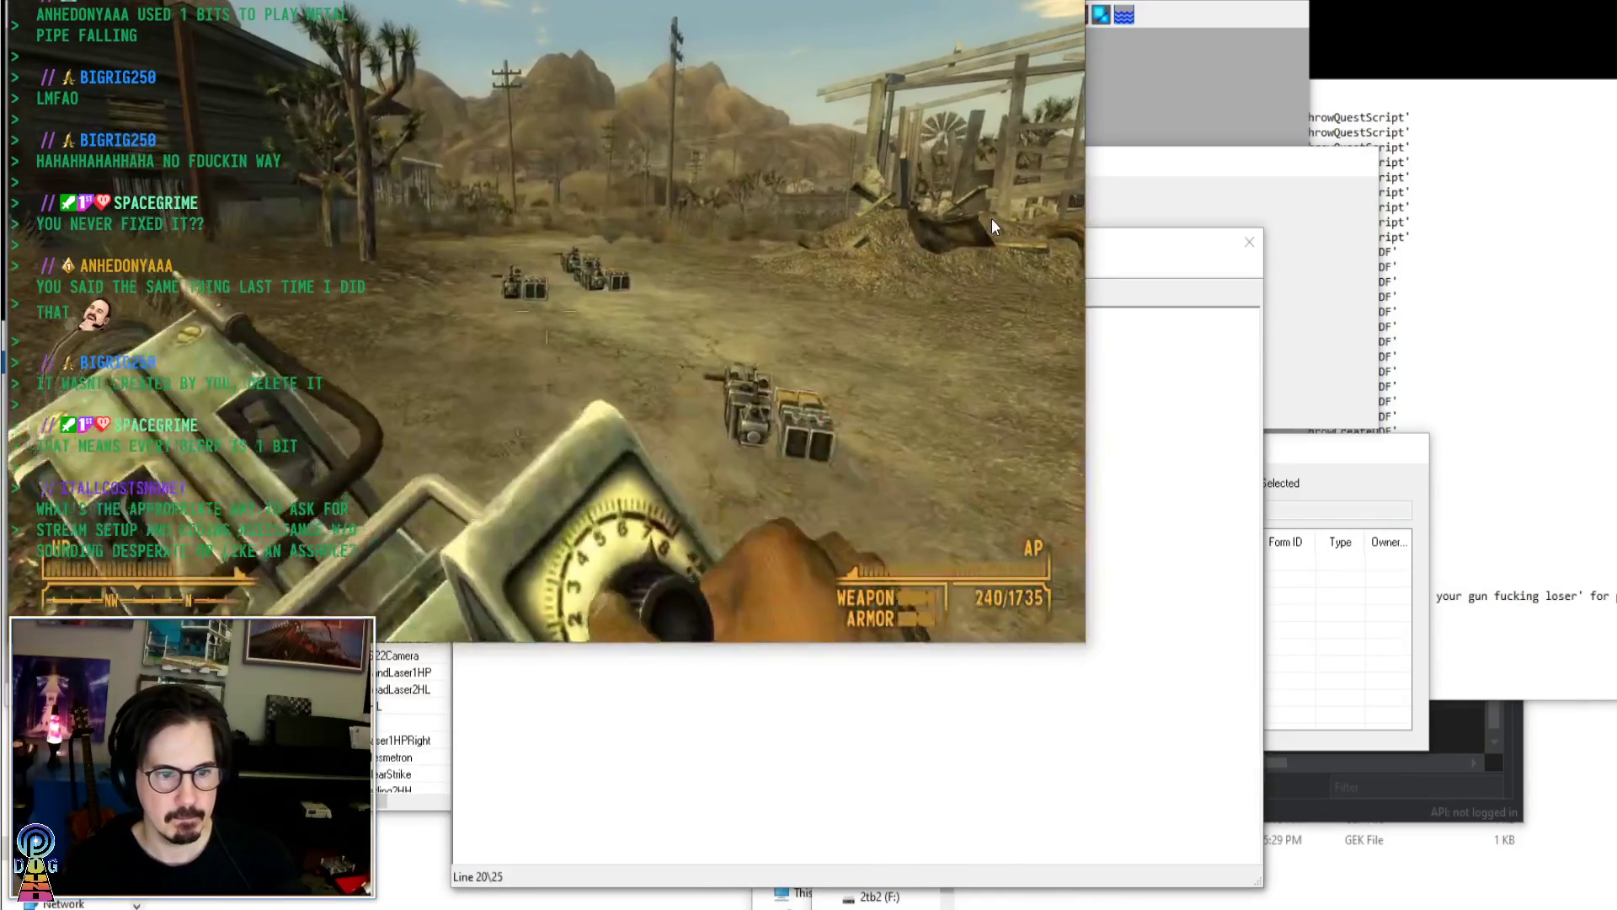
Check the console's hot-reload messages, fire the Gatling Laser, then return to GECK
key(grave)
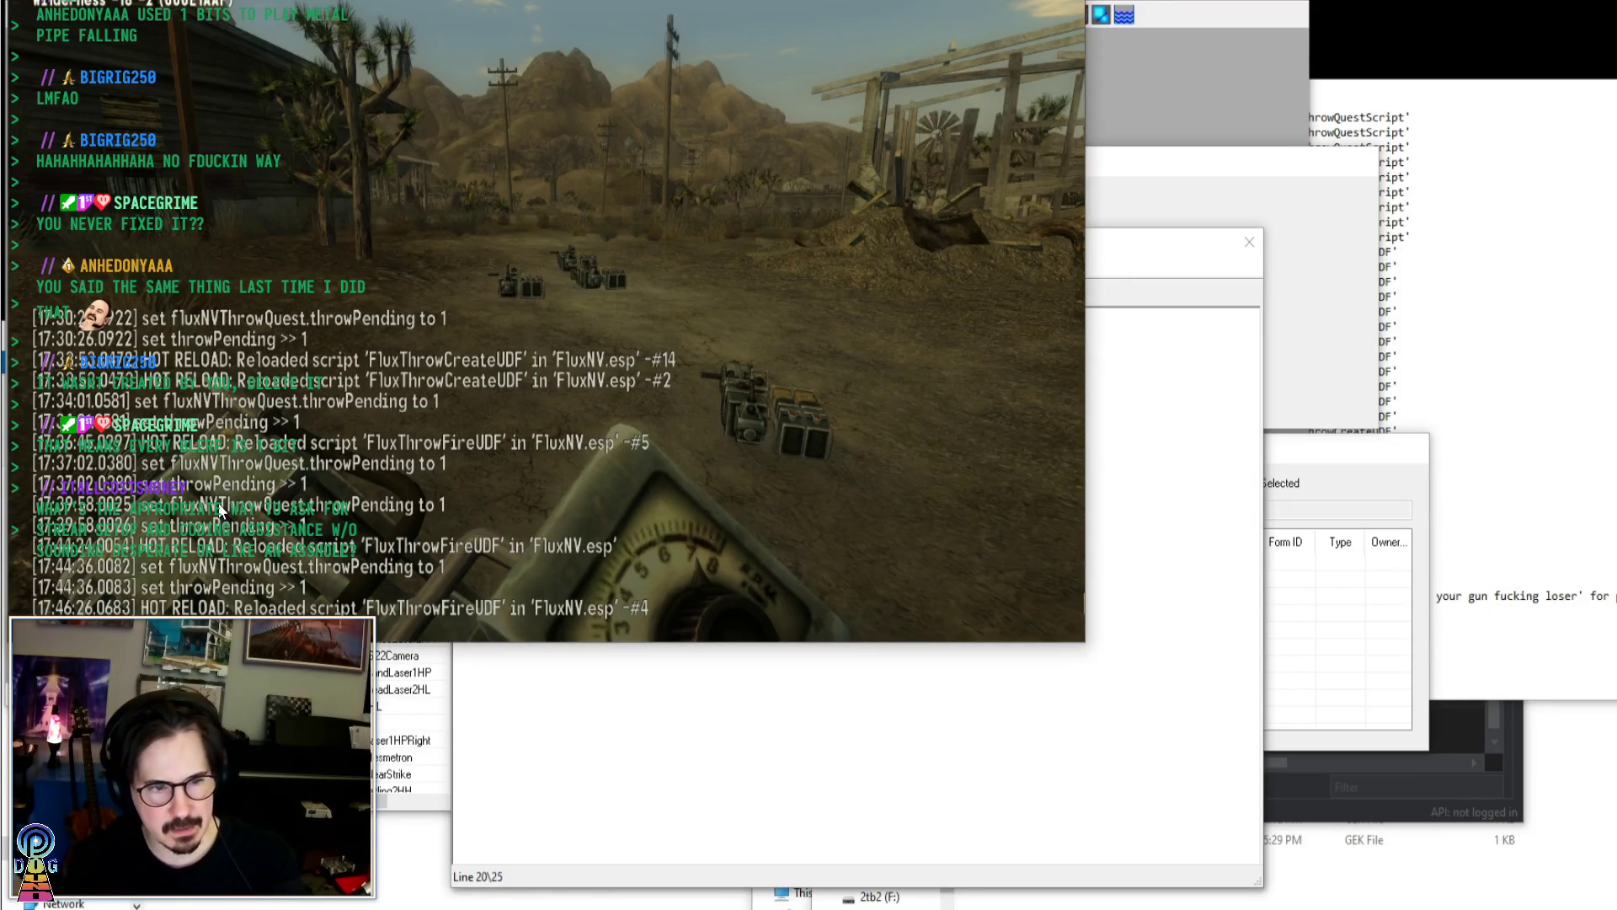
key(Escape)
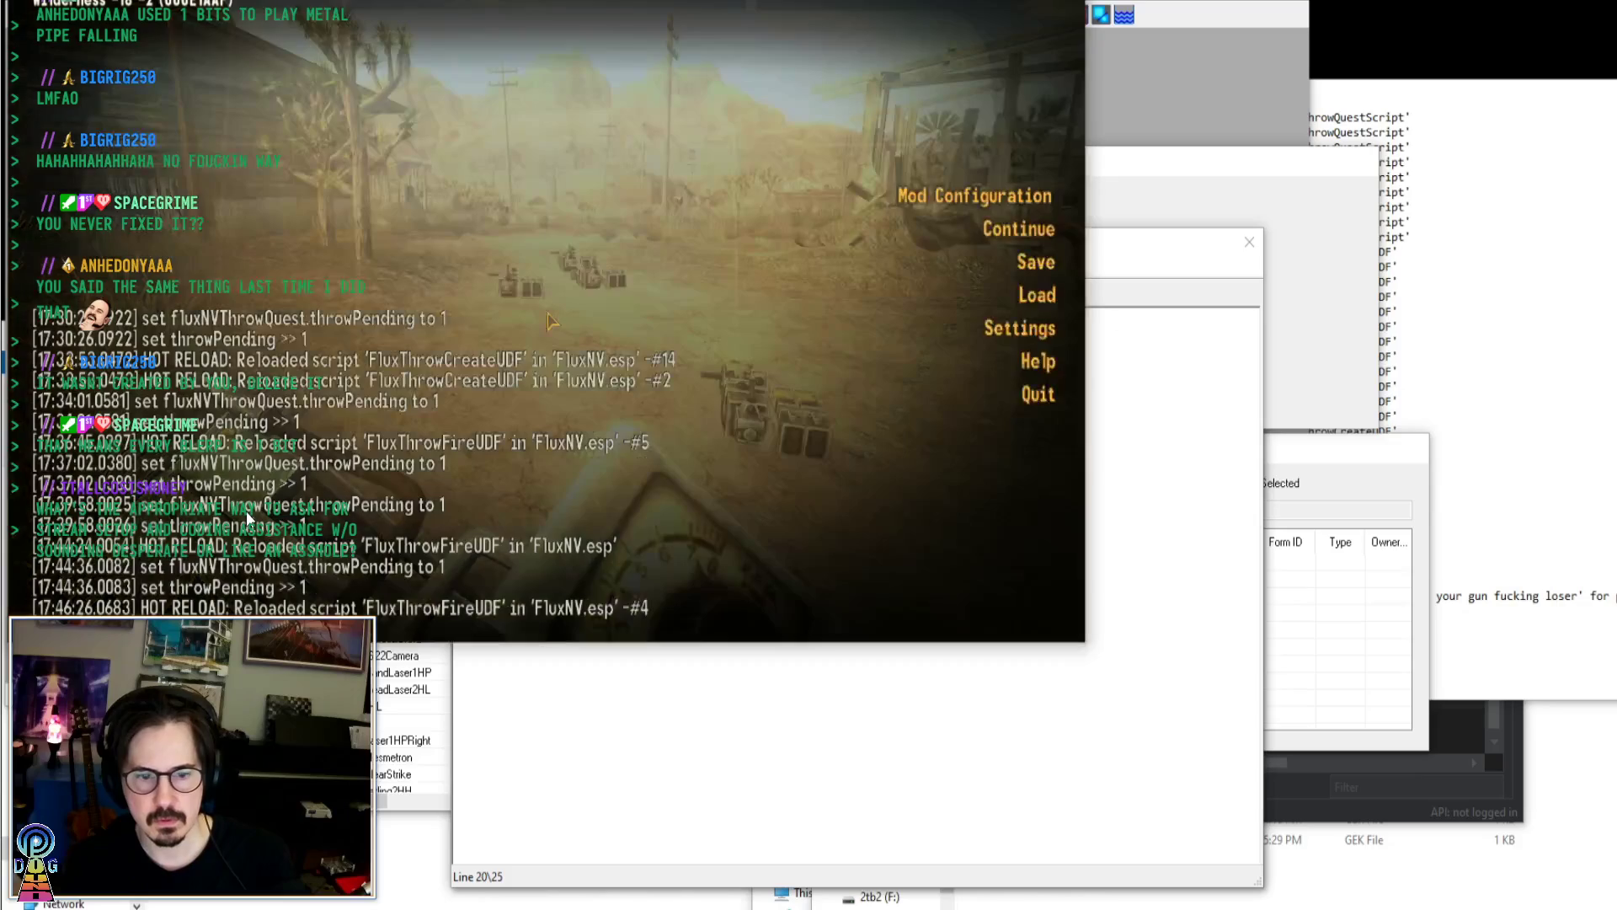
key(Escape)
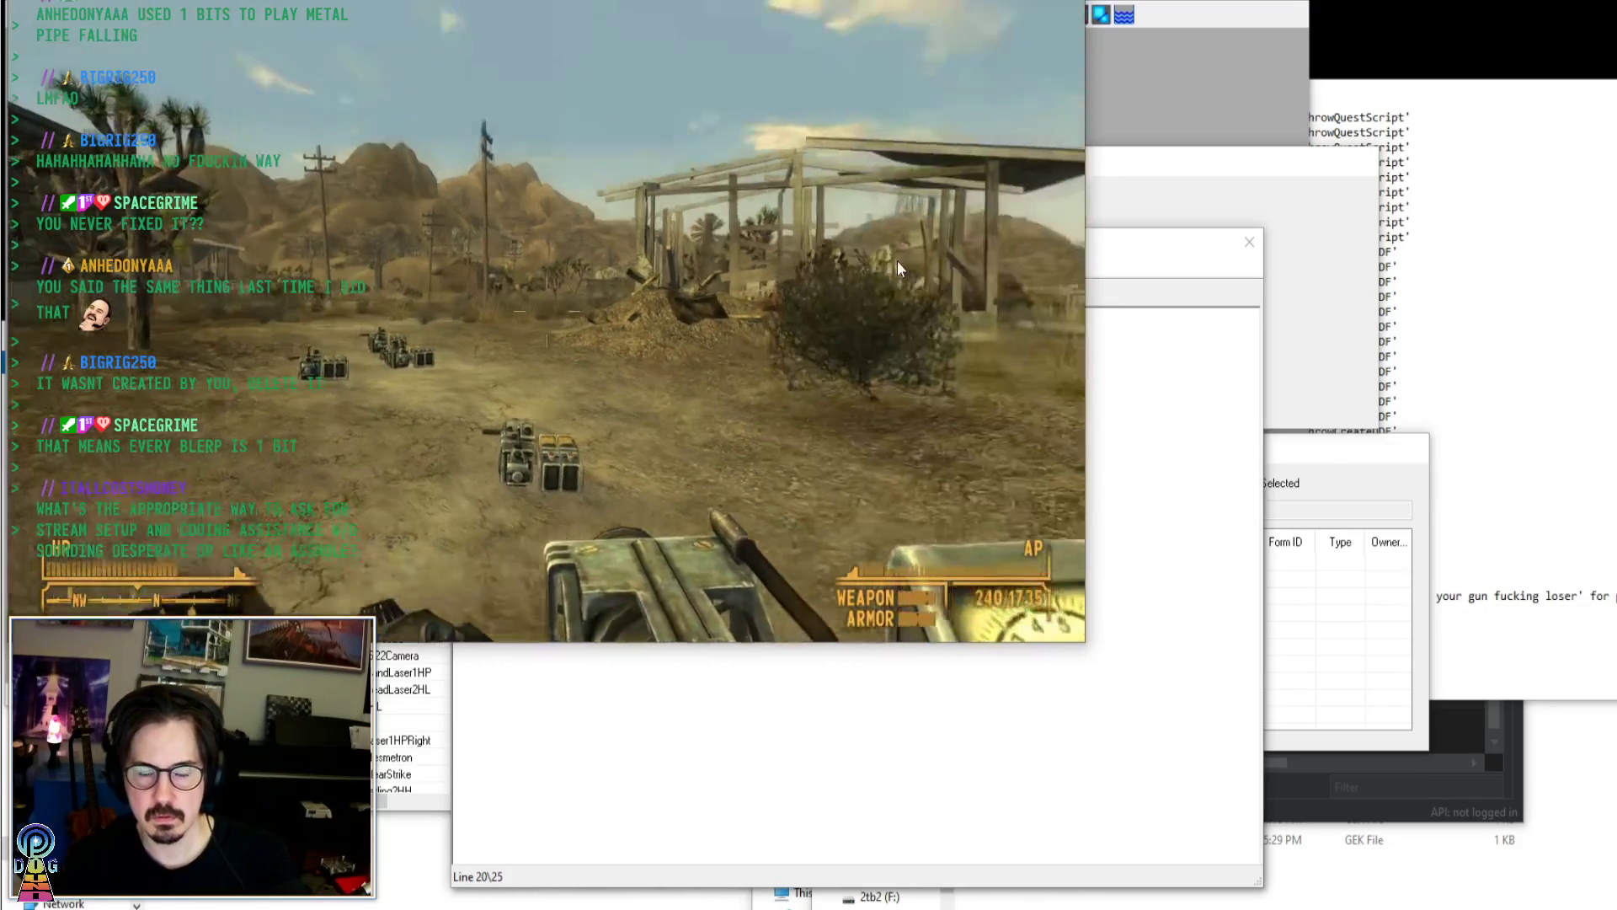
click(1014, 48)
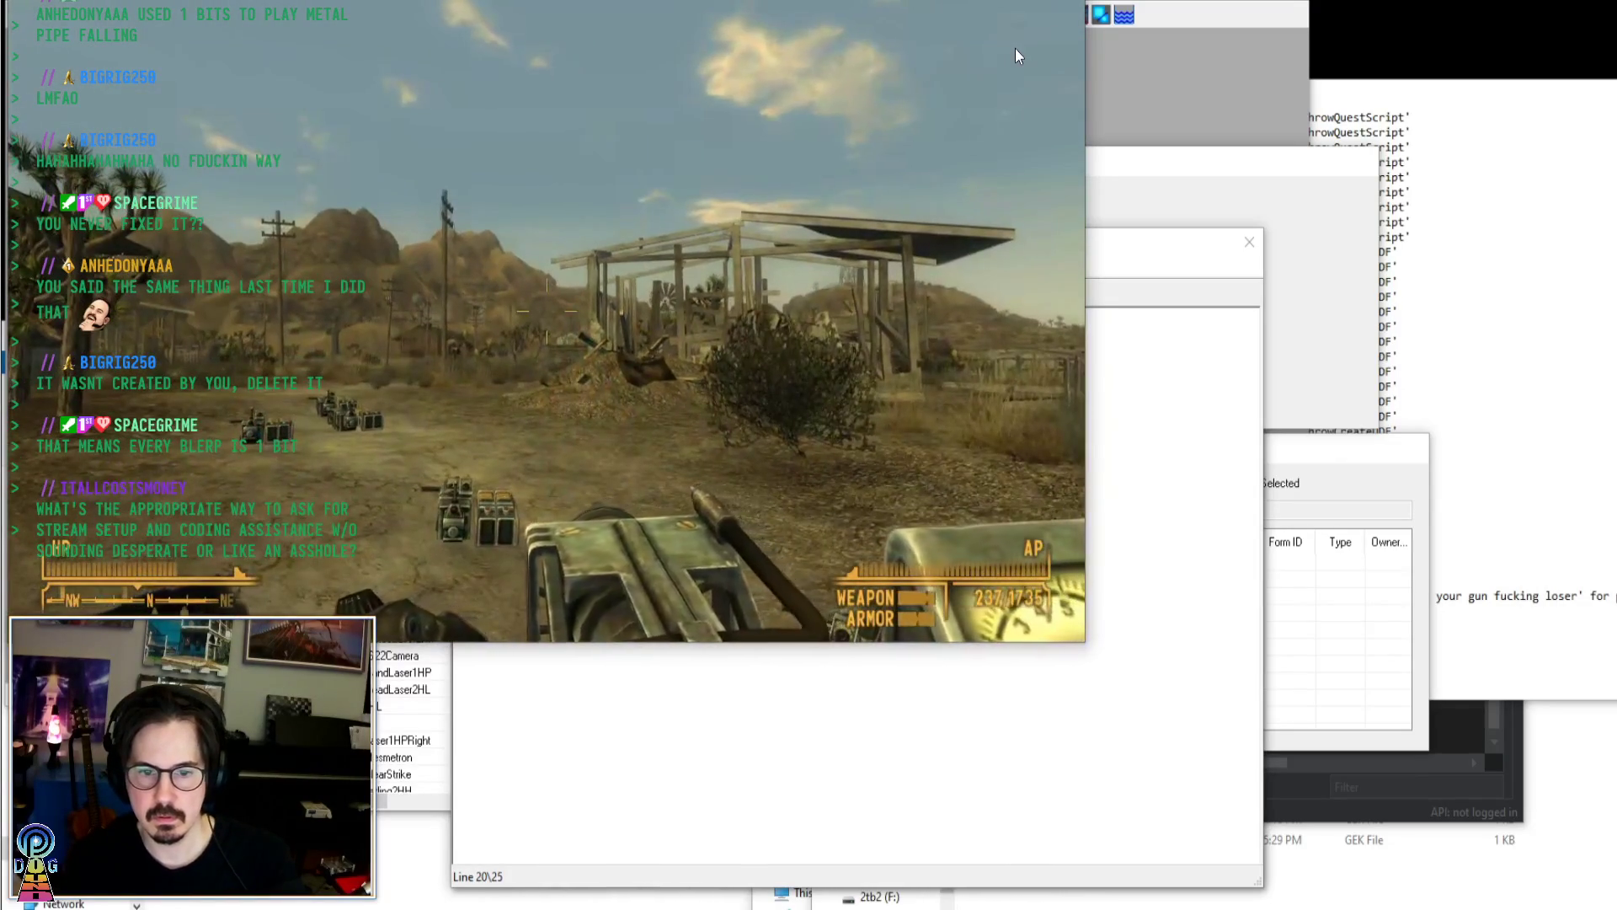
key(grave)
key(alt+Tab)
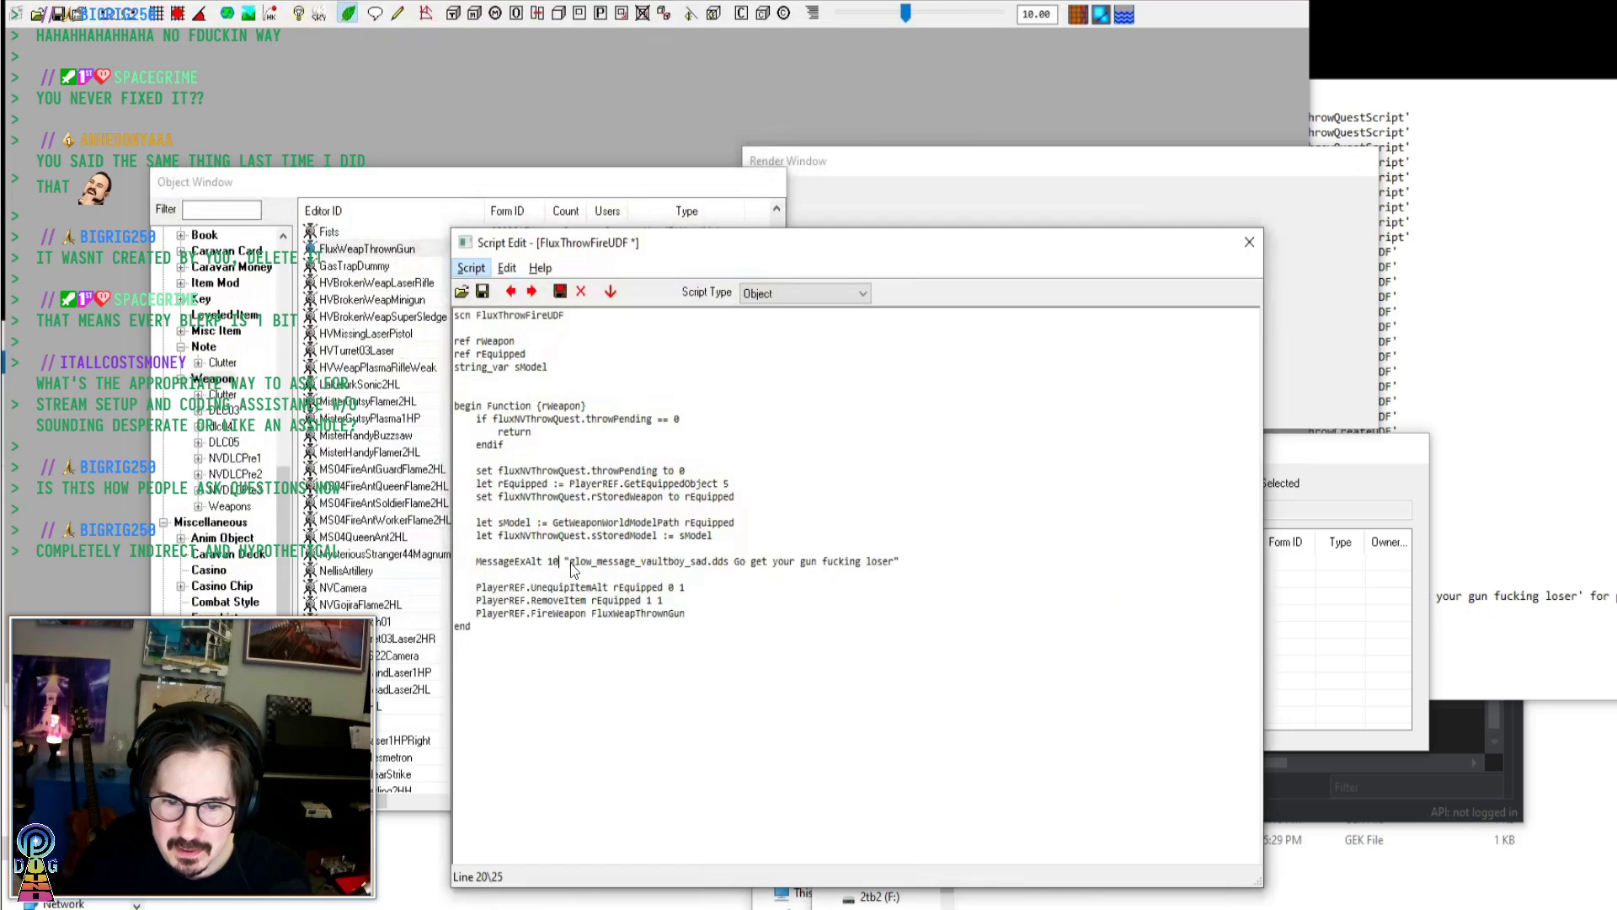
Put the Interface\Icons\Message Icons\ path before glow_message_vaultboy_sad.dds, save, and return to the game
key(Right)
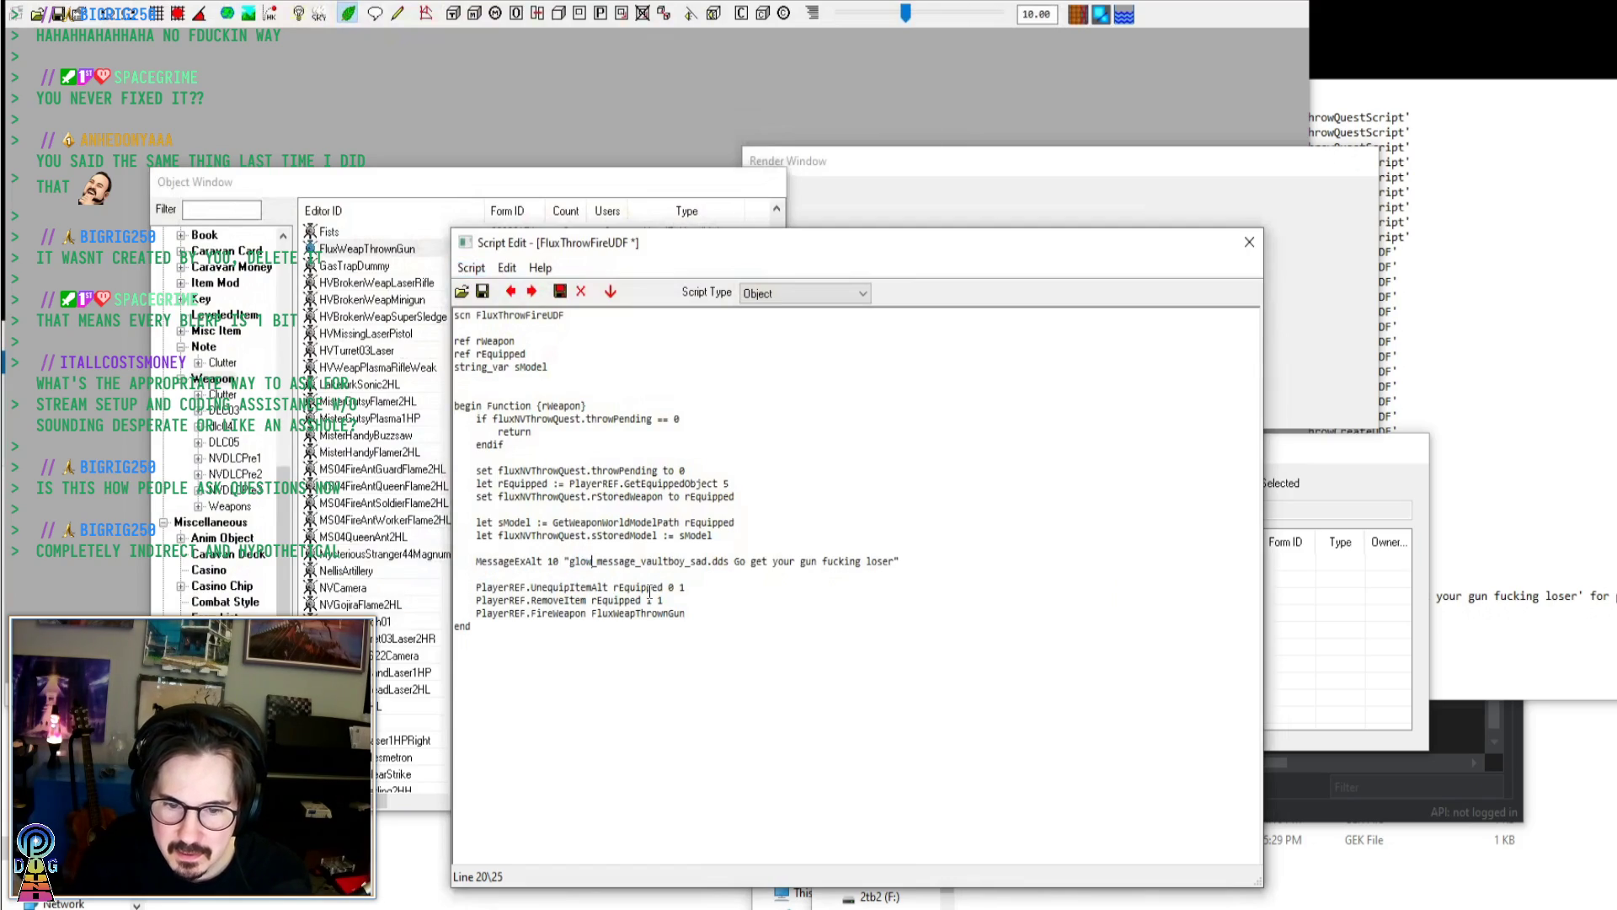
text(Interface\Icons\Message Icons\)
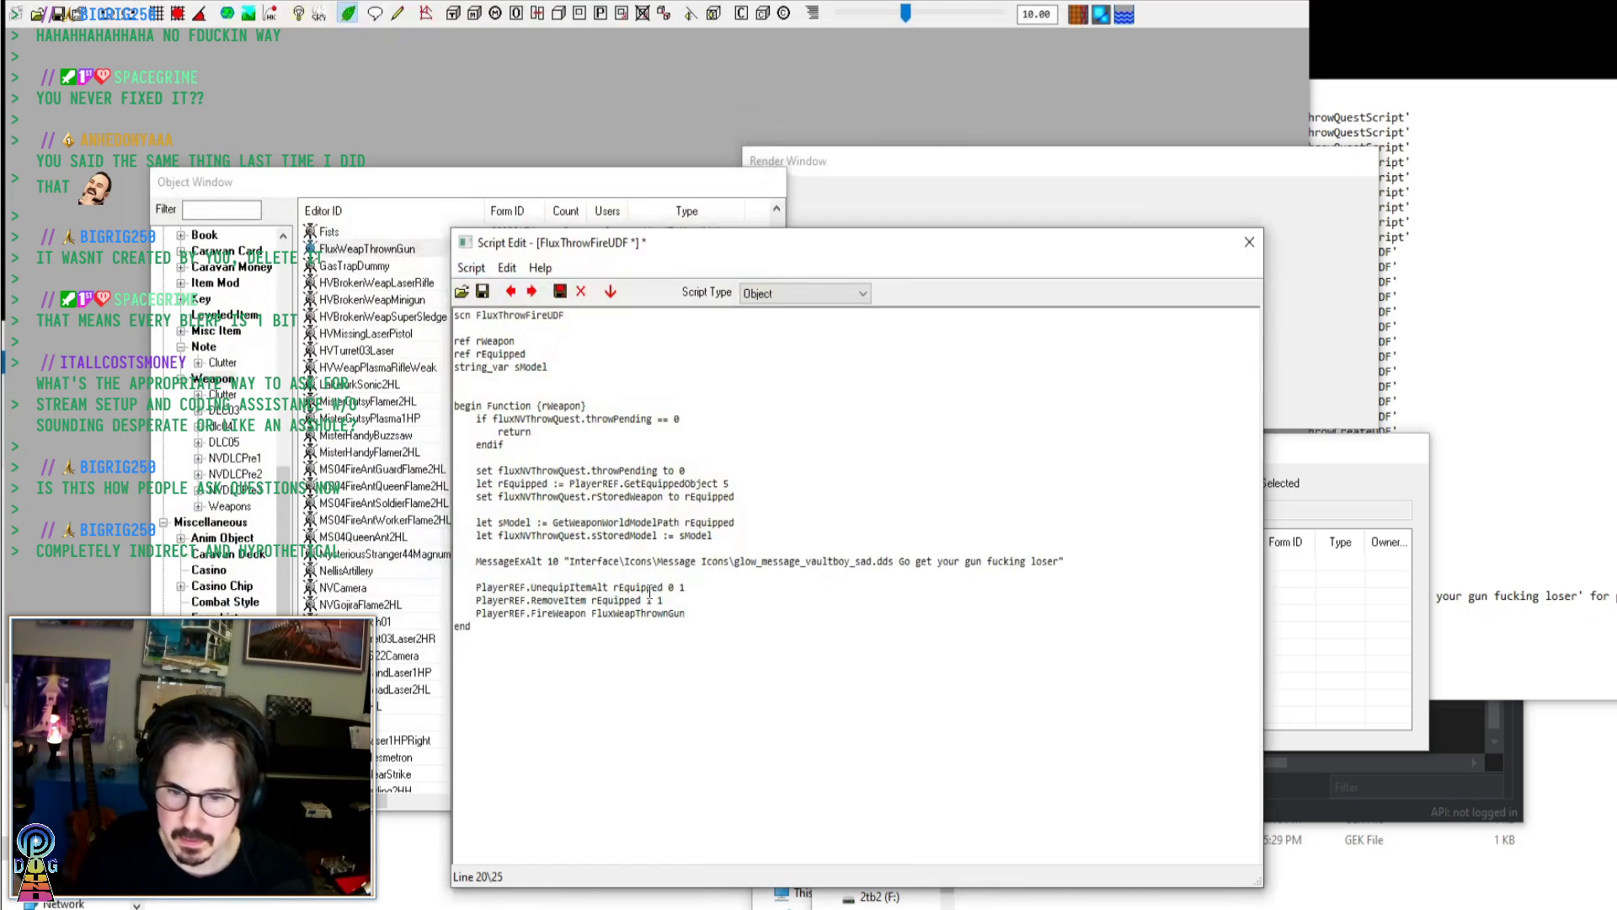
key(ctrl+s)
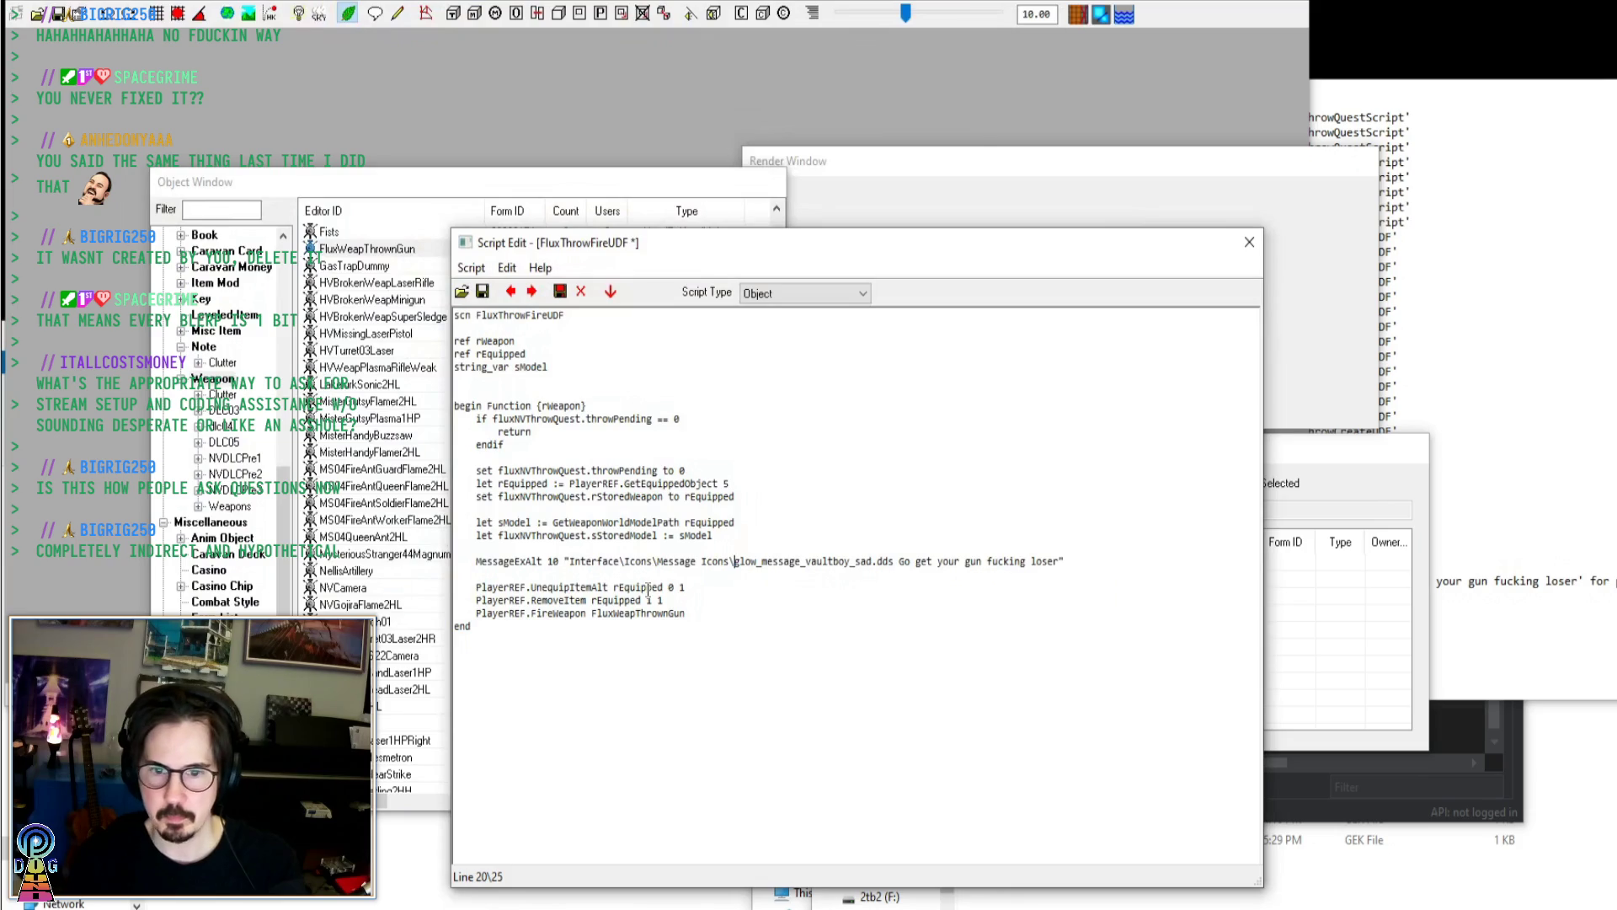
key(alt+Tab)
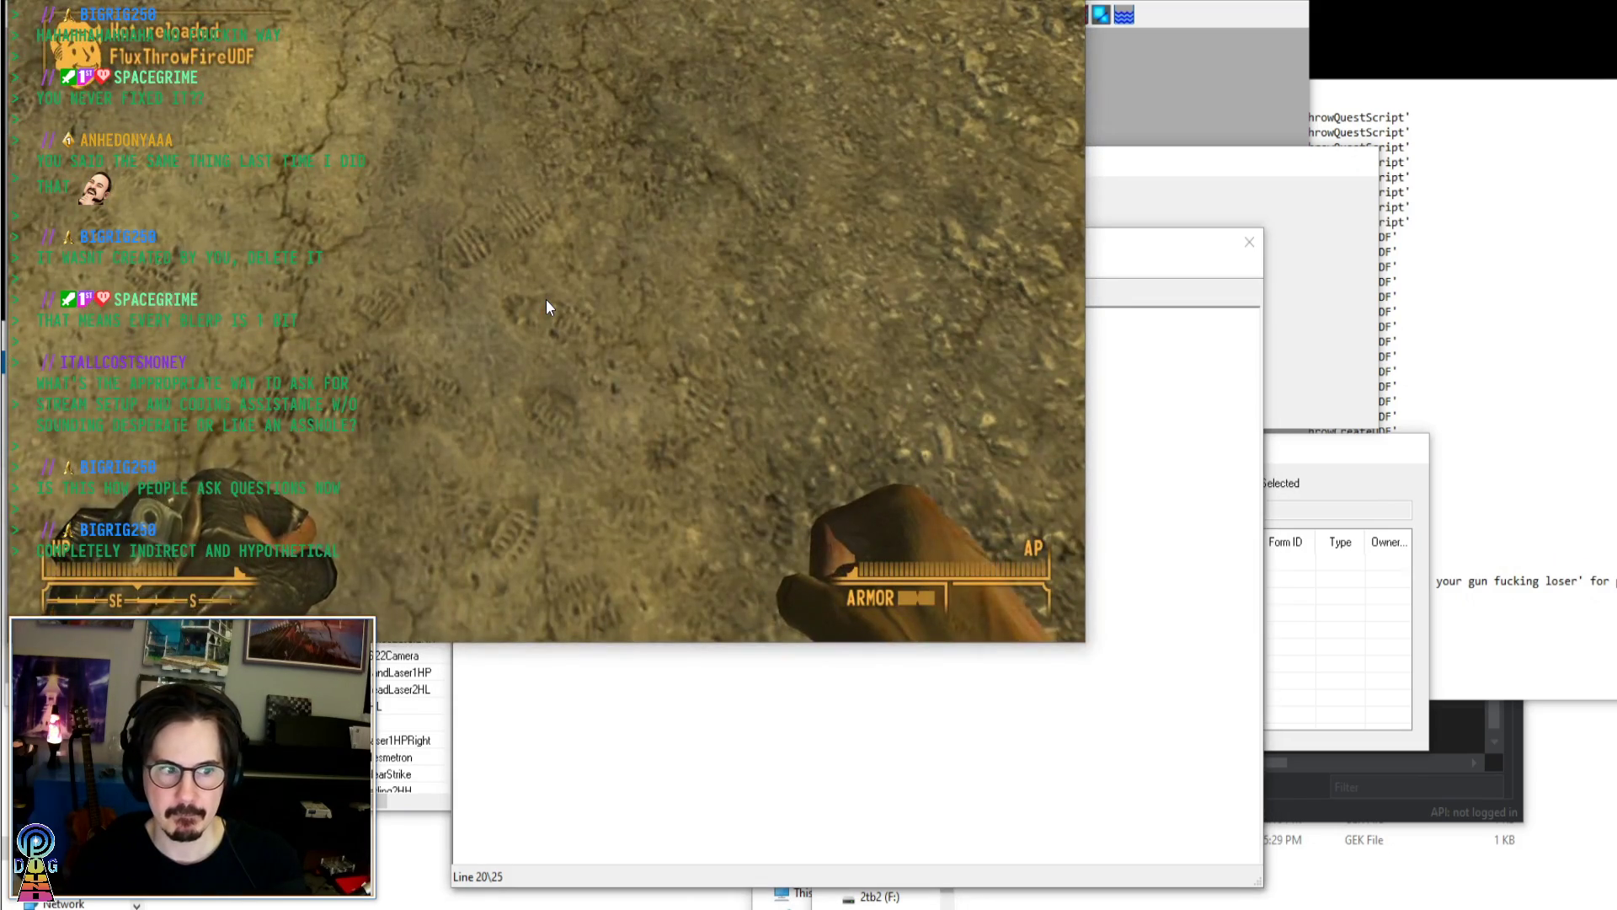
Throw the equipped weapon and check the console for reload messages
click(546, 307)
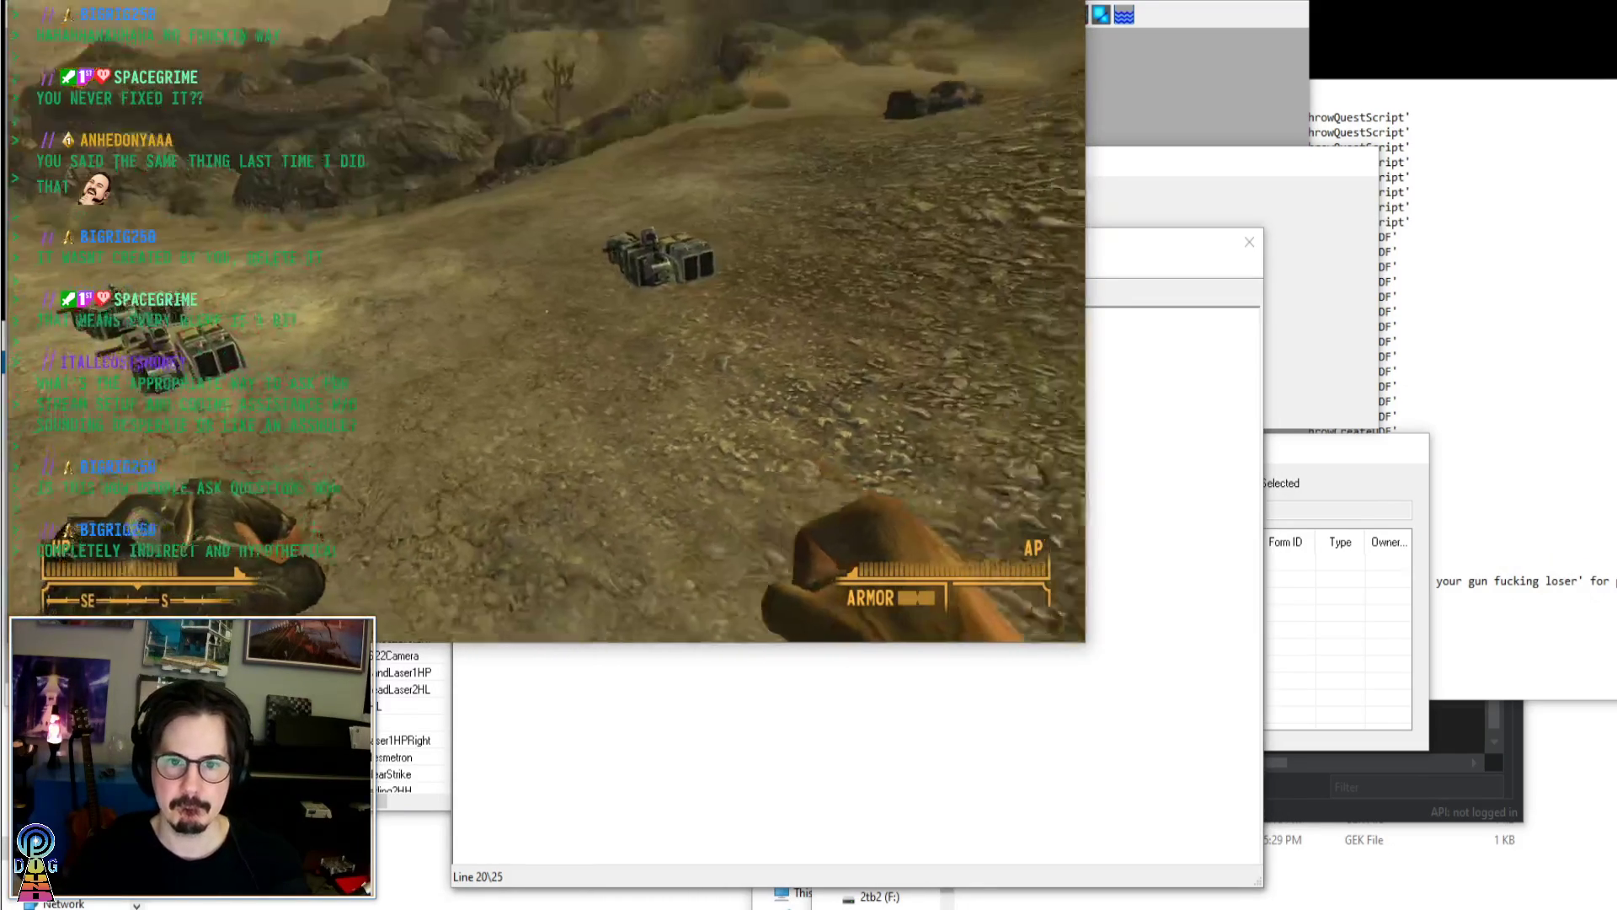
key(grave)
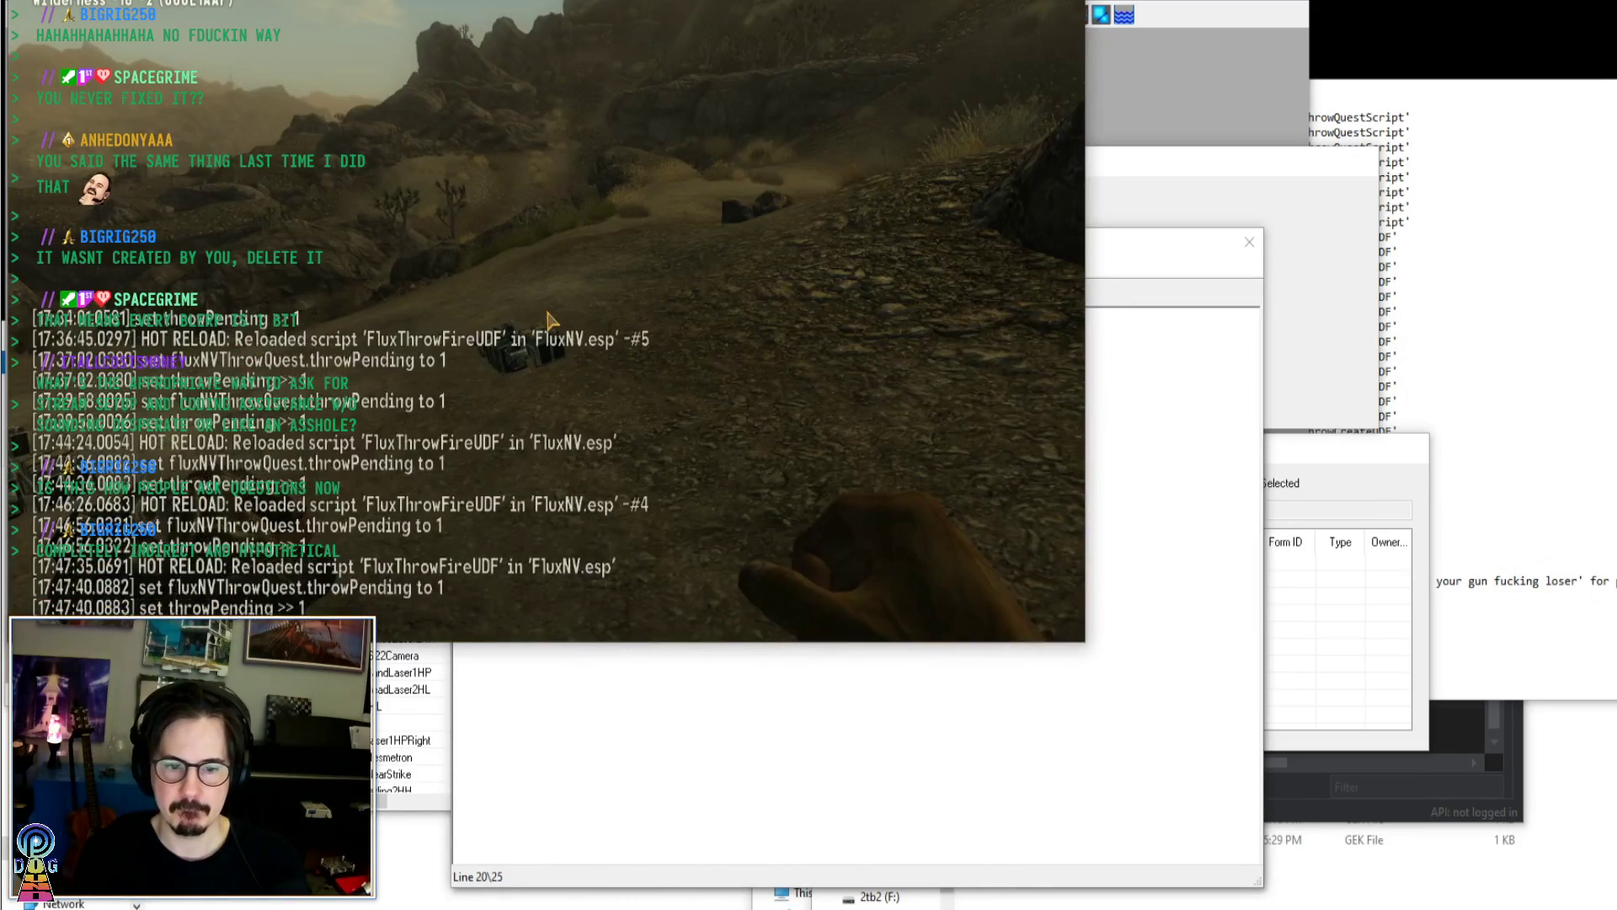
key(grave)
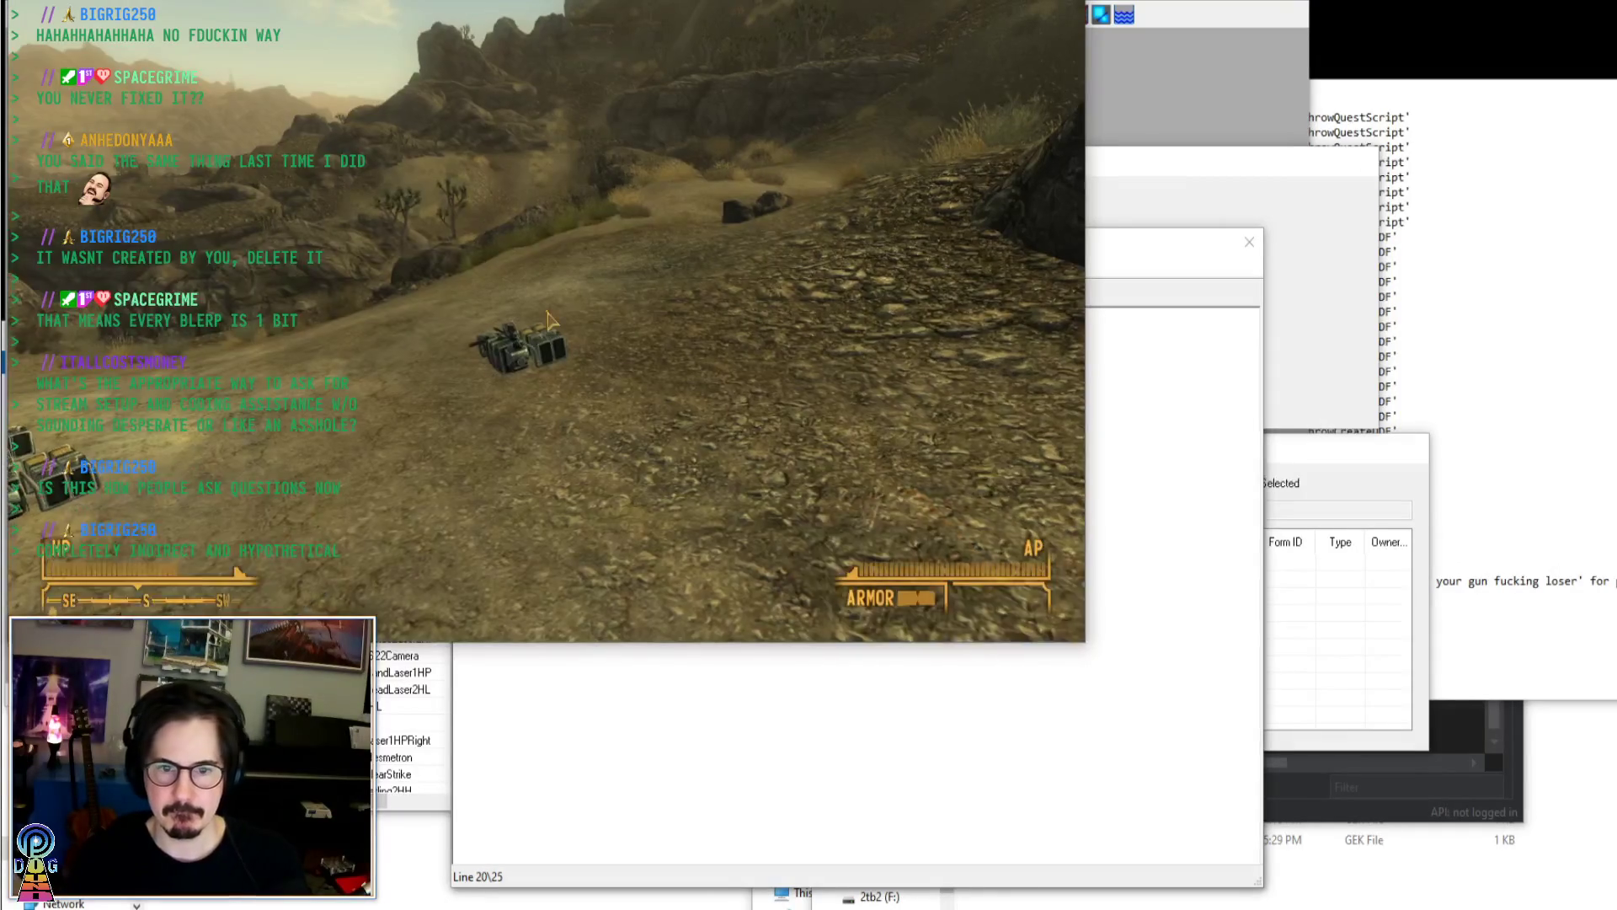
Re-equip the returned Gatling Laser from the Pip-Boy and throw it again
key(Tab)
click(430, 137)
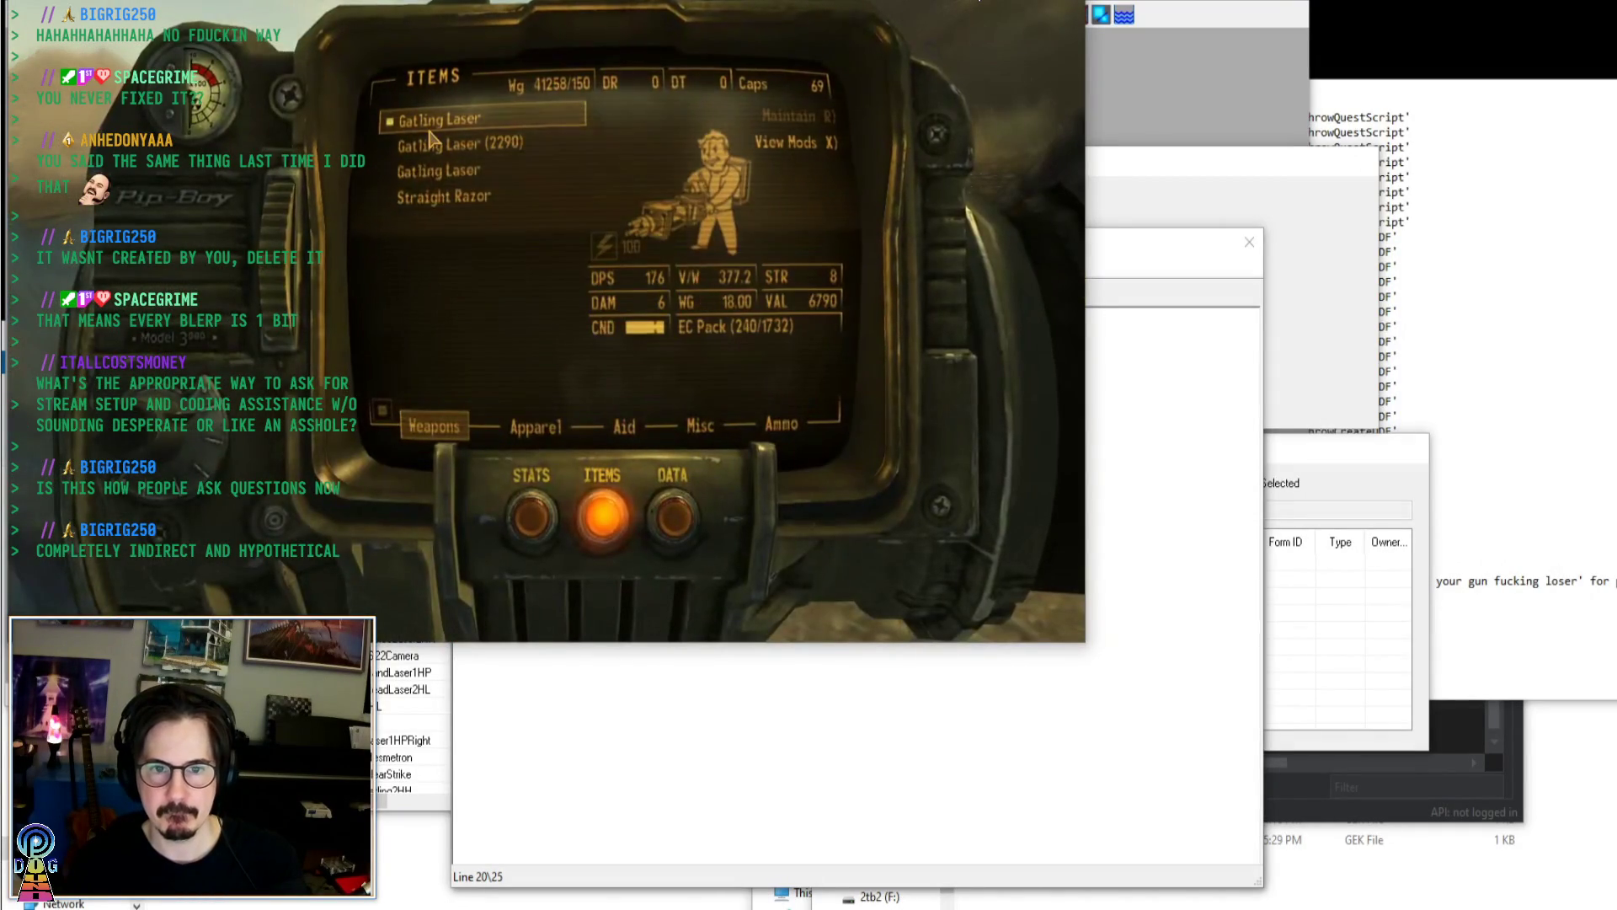
key(Tab)
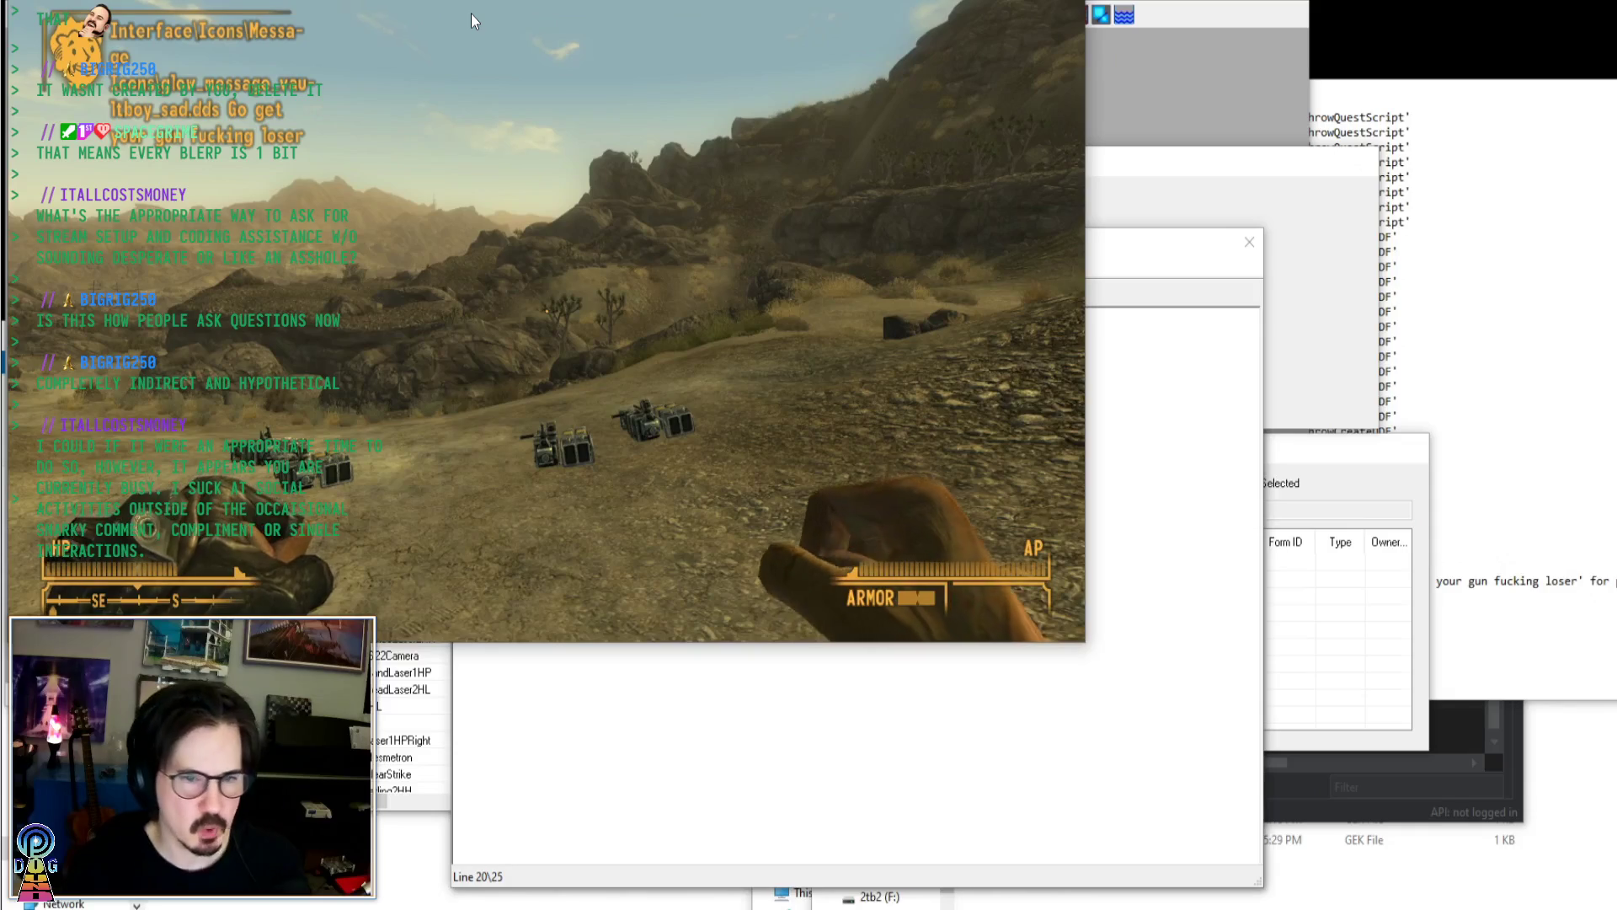
click(471, 14)
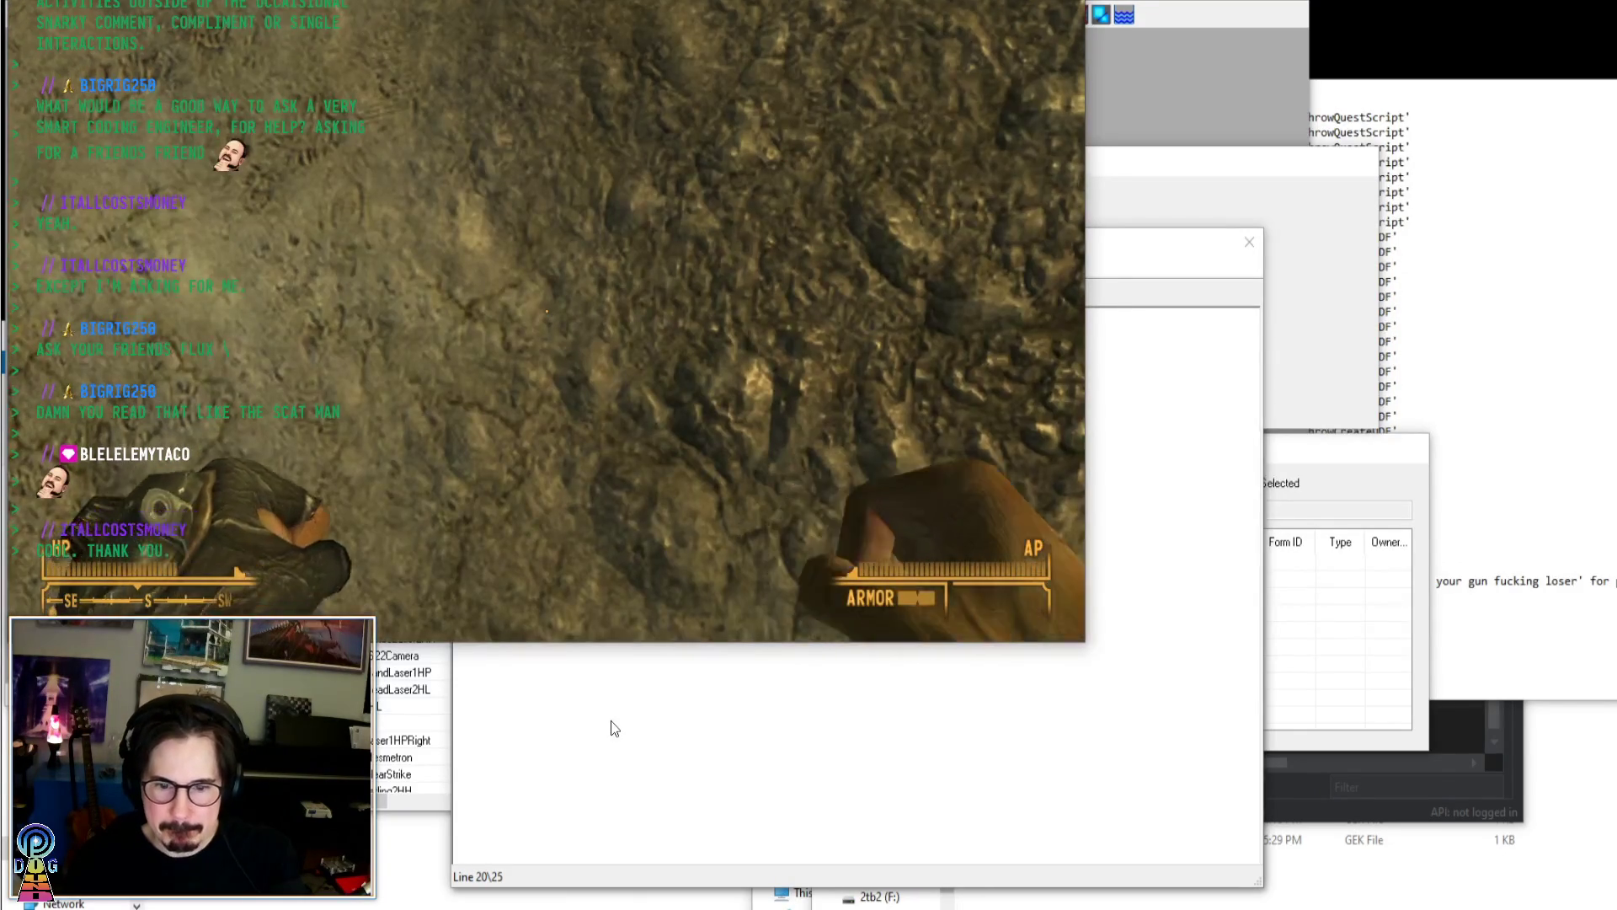
Paste an indented MessageExAlt 3 line and comment out the old MessageExAlt 10 line with ';'
key(alt+Tab)
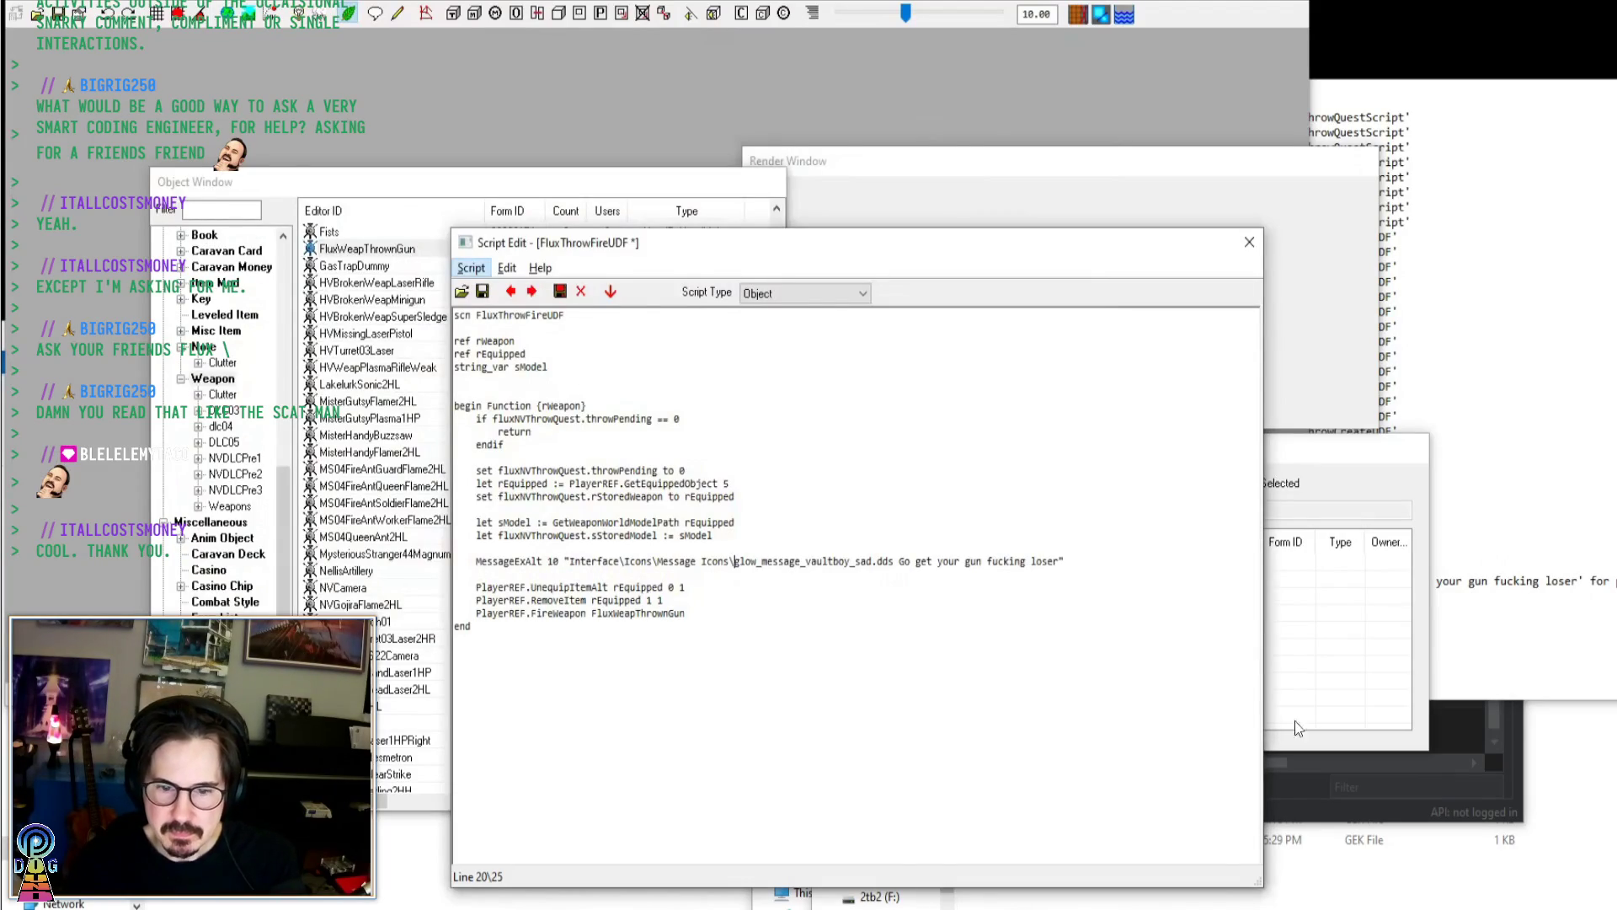
click(617, 572)
text(MessageExAlt 3 "#0||A chatter made you YEET your %n!" rEquipped)
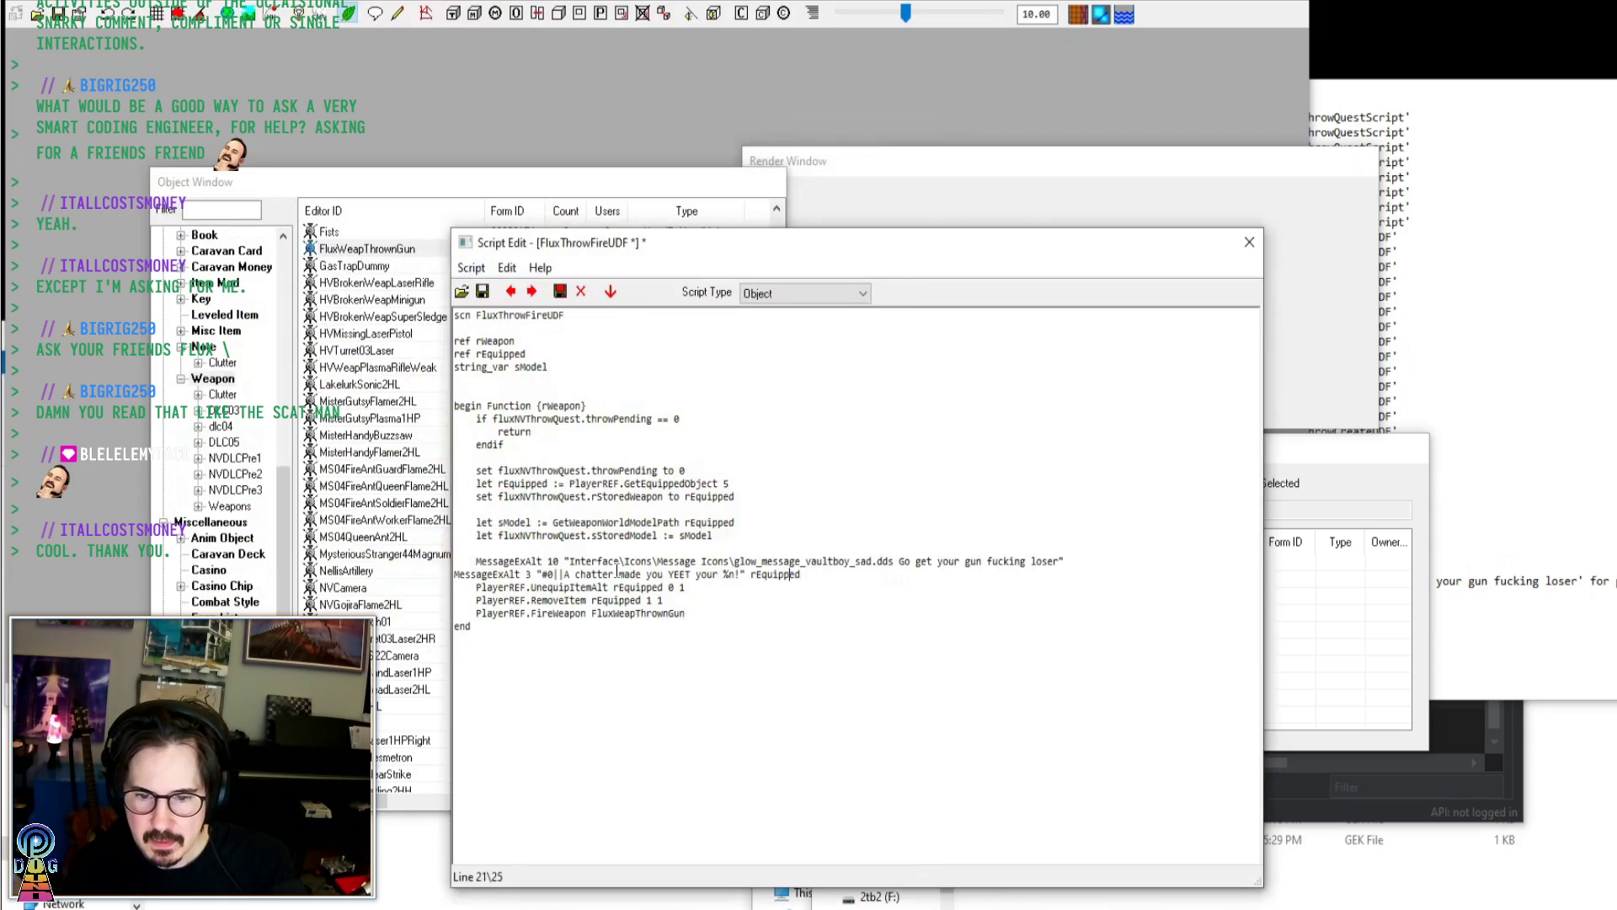
key(Down)
key(Home)
key(Tab)
key(Up)
text(;)
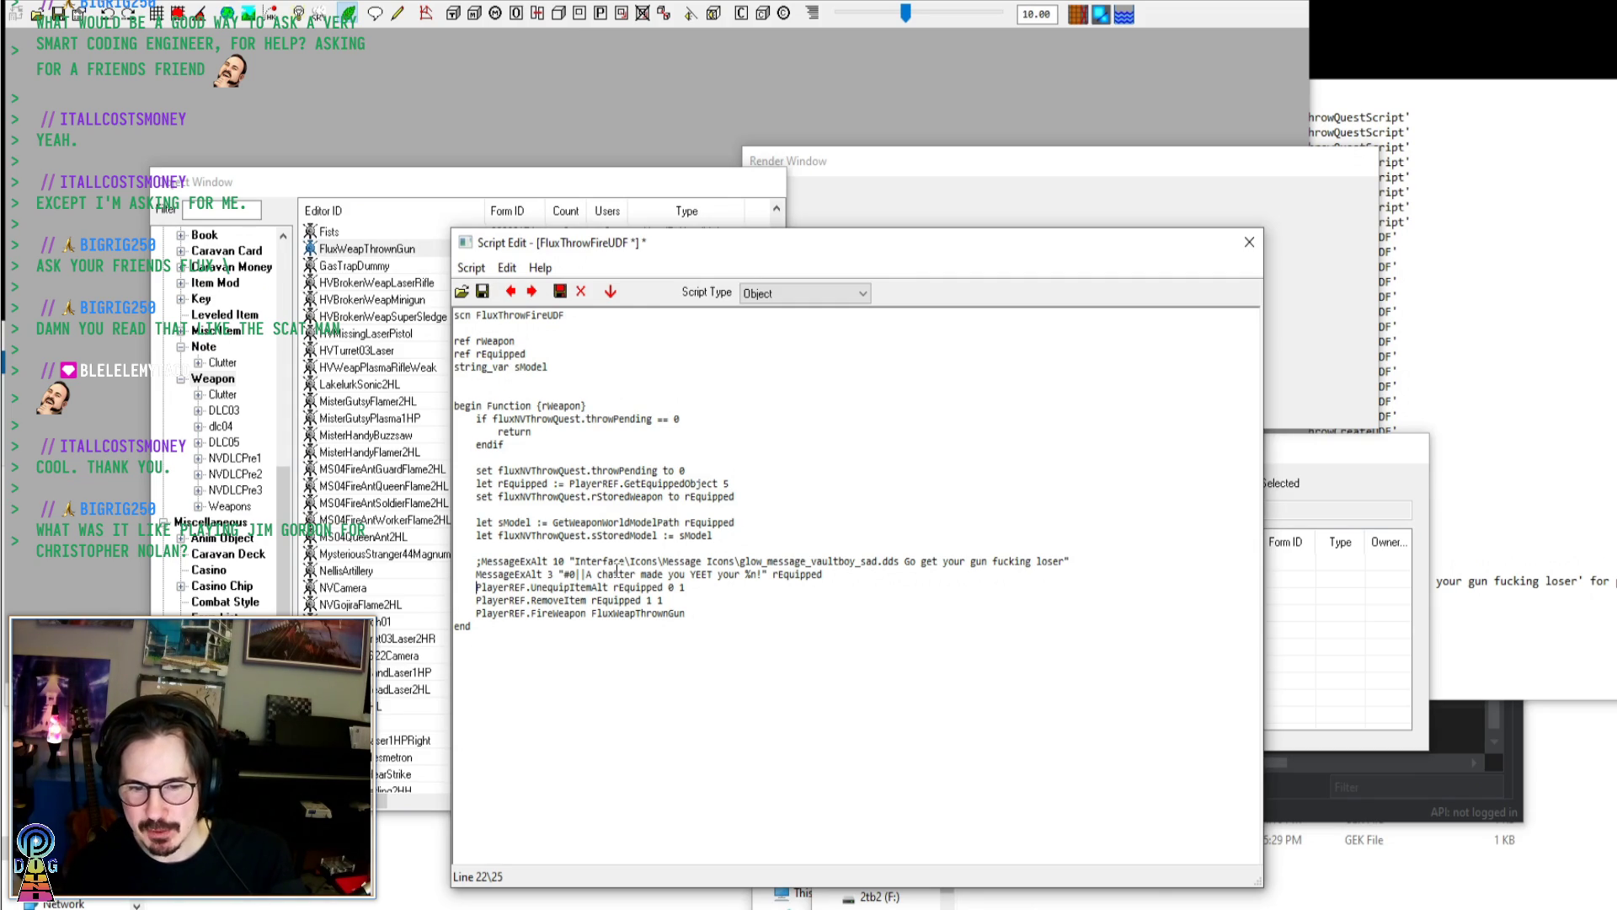
Reword the new message to 'Go get your %n fucking geek!', save, and return to the game
key(Return)
key(Tab)
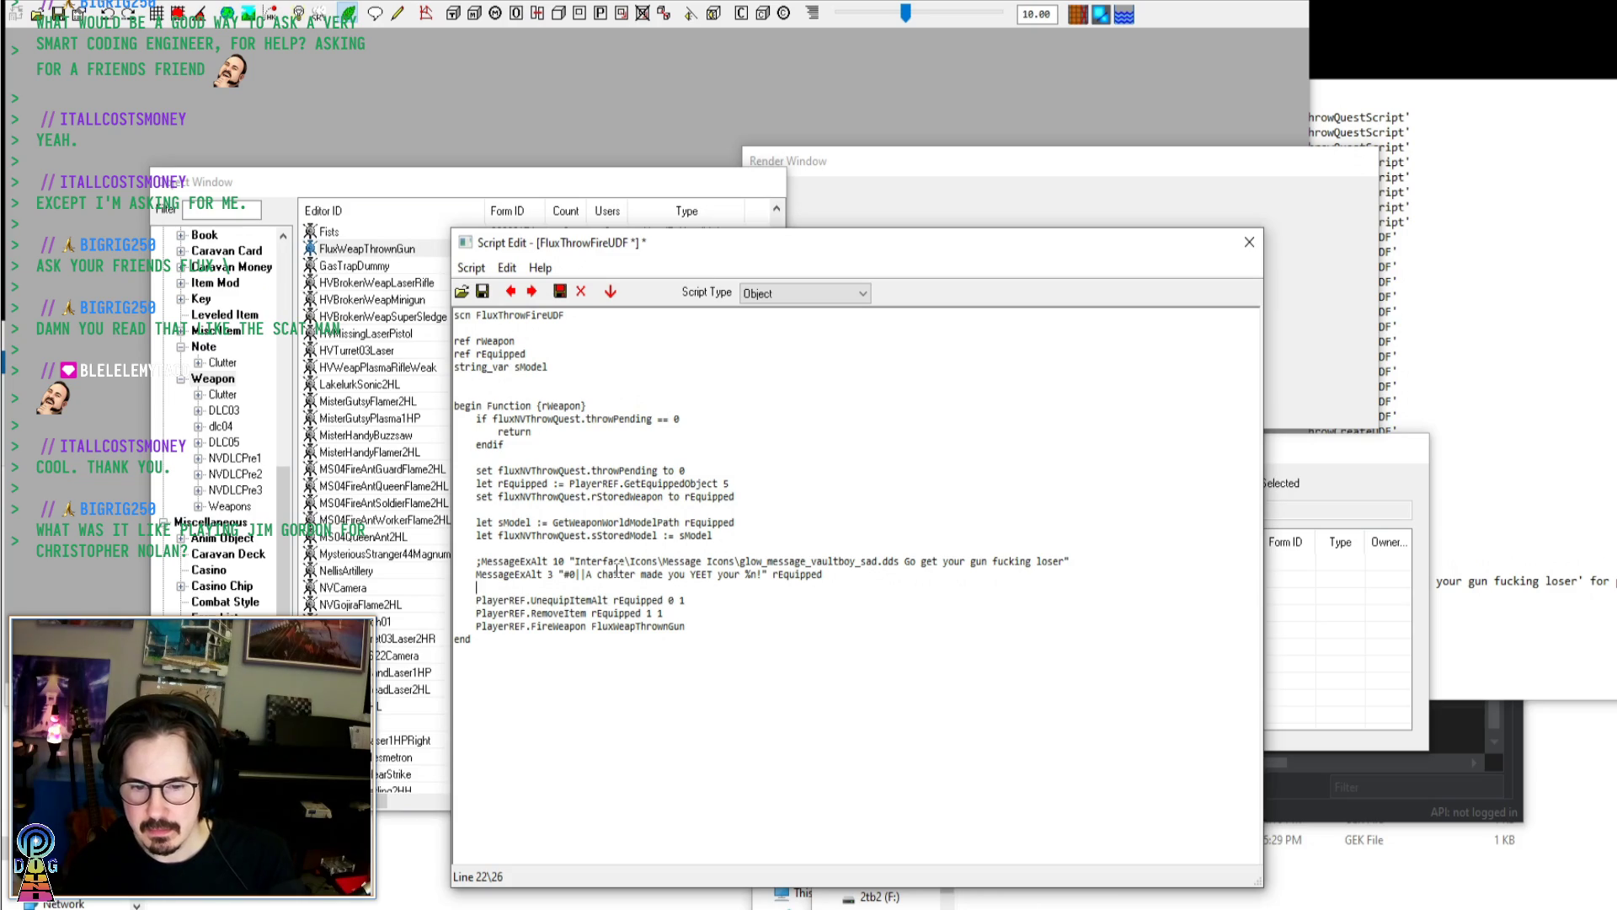
key(Right)
key(Right)
key(Right)
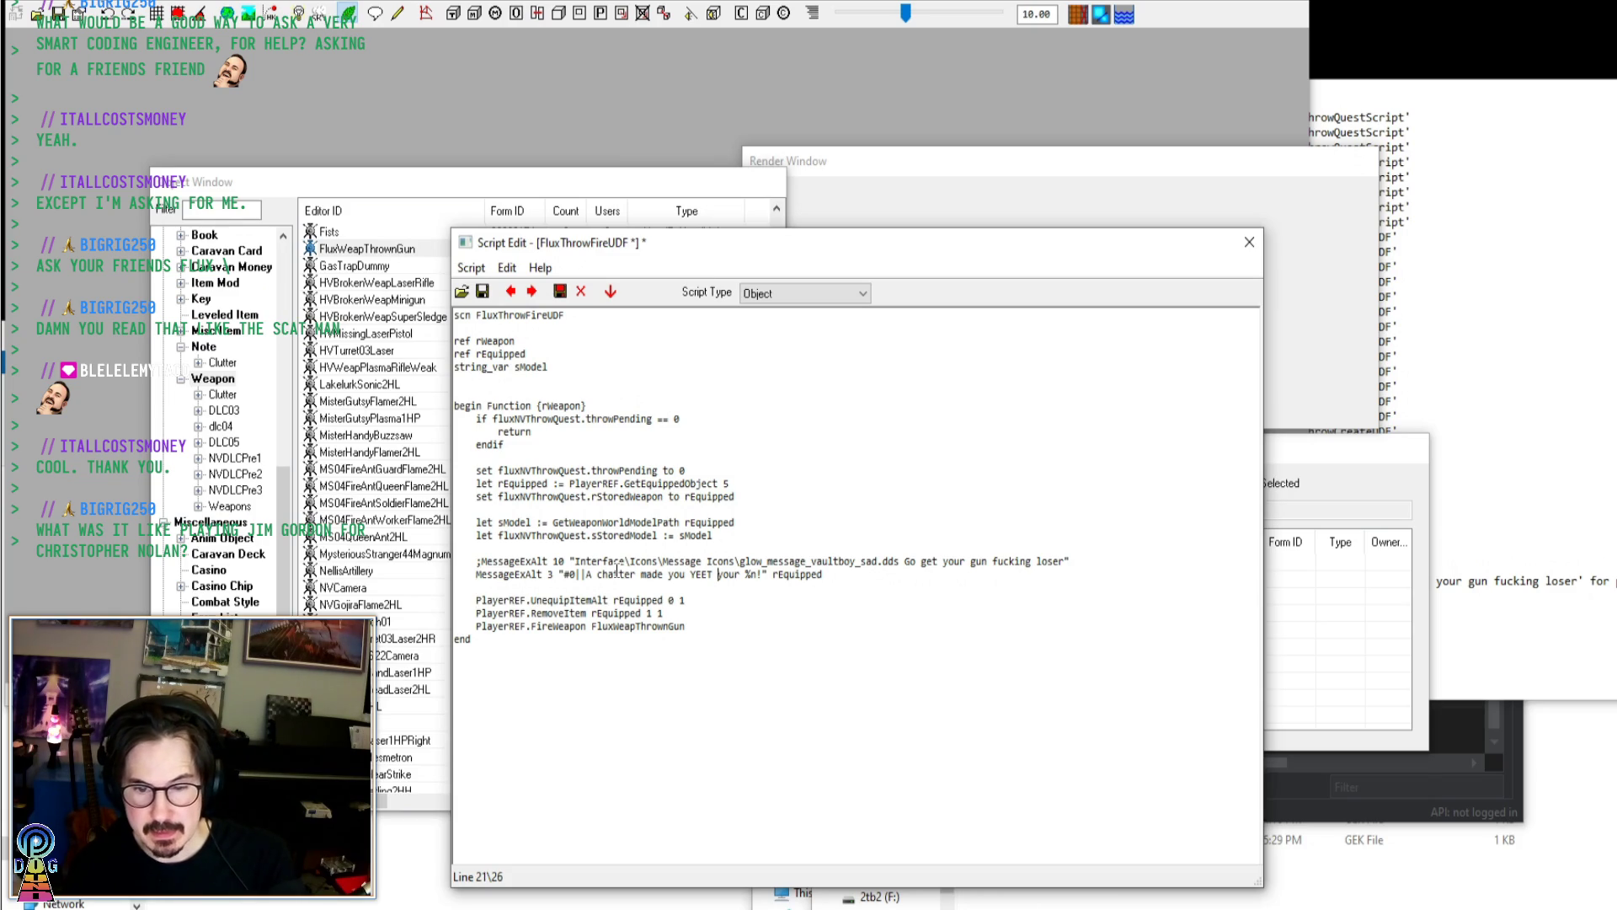
key(ctrl+shift+Left)
key(ctrl+shift+Left)
key(ctrl+shift+Left)
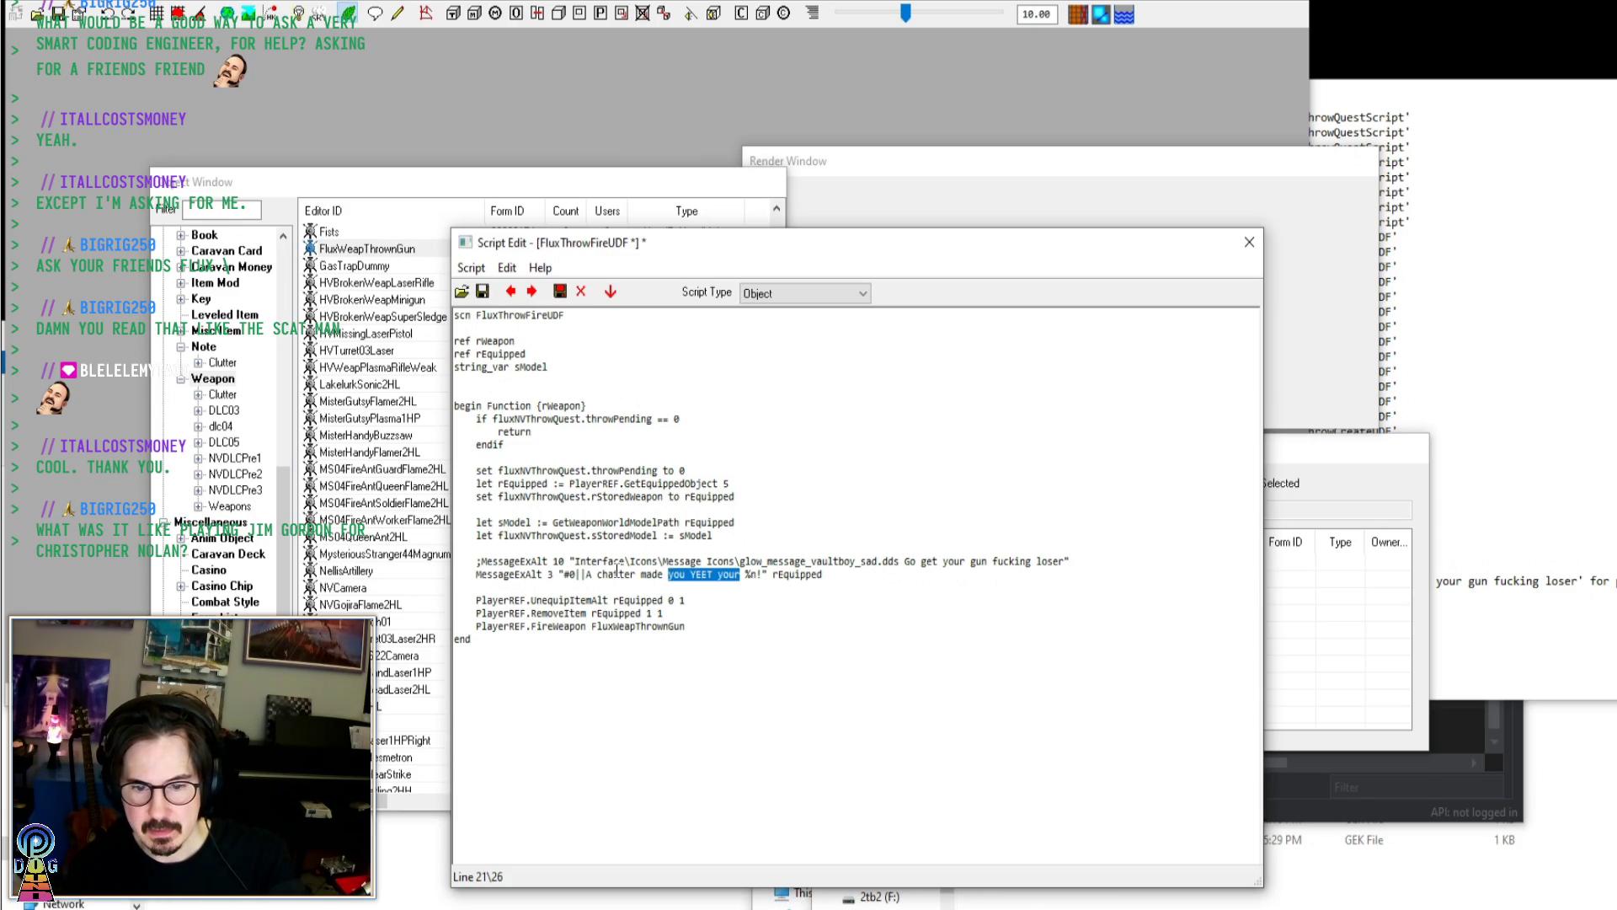
text(Go get your)
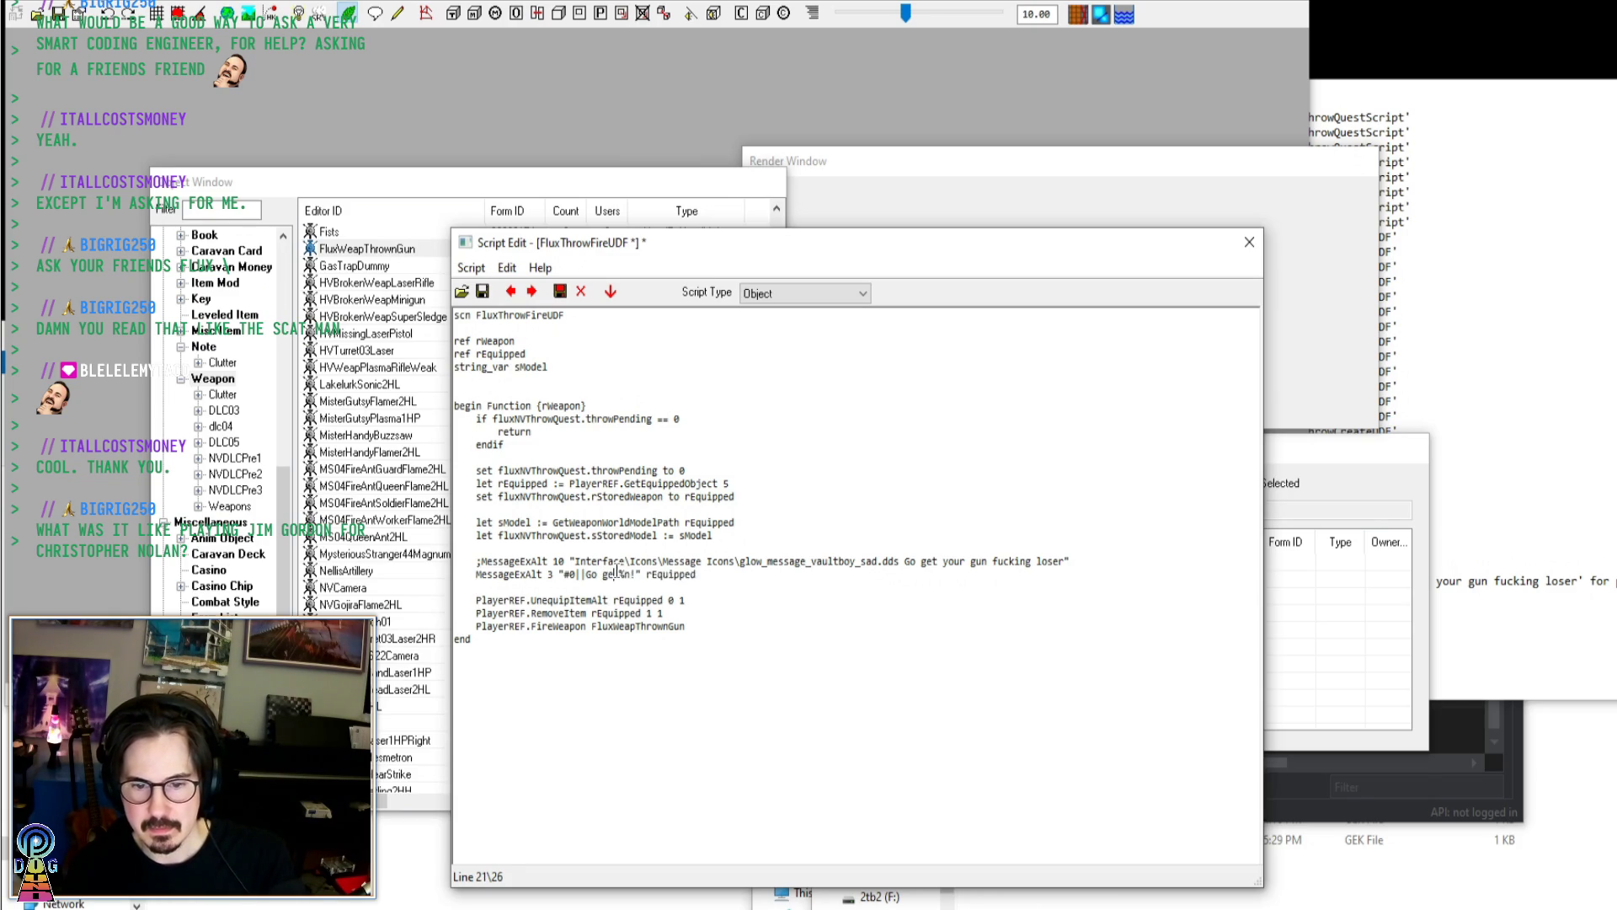
key(BackSpace)
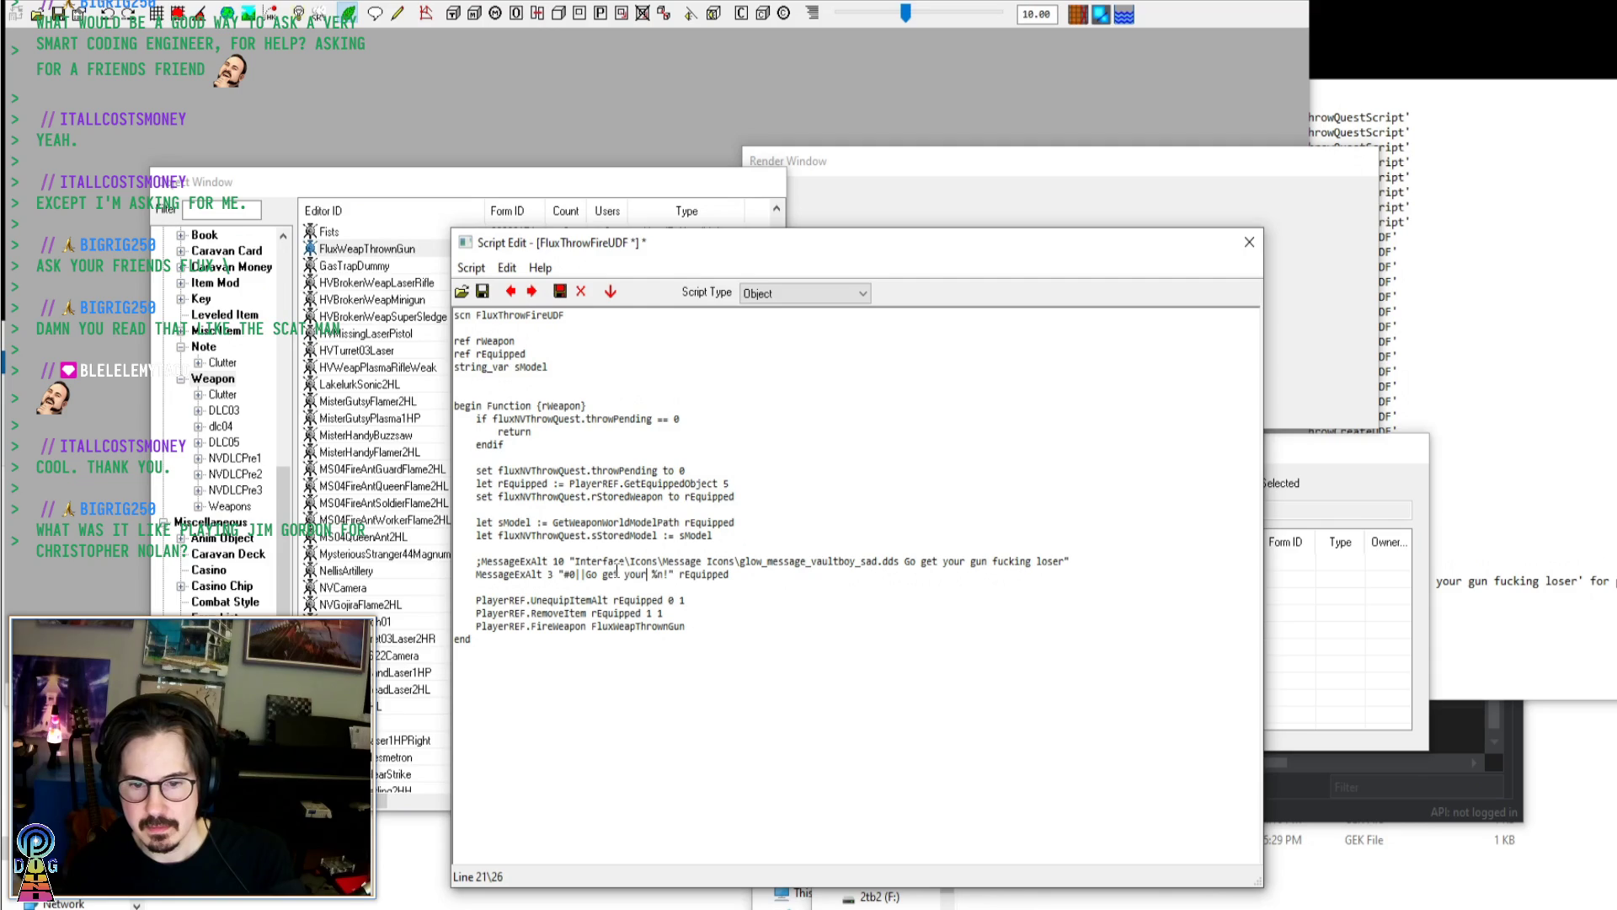
text(fucking geek)
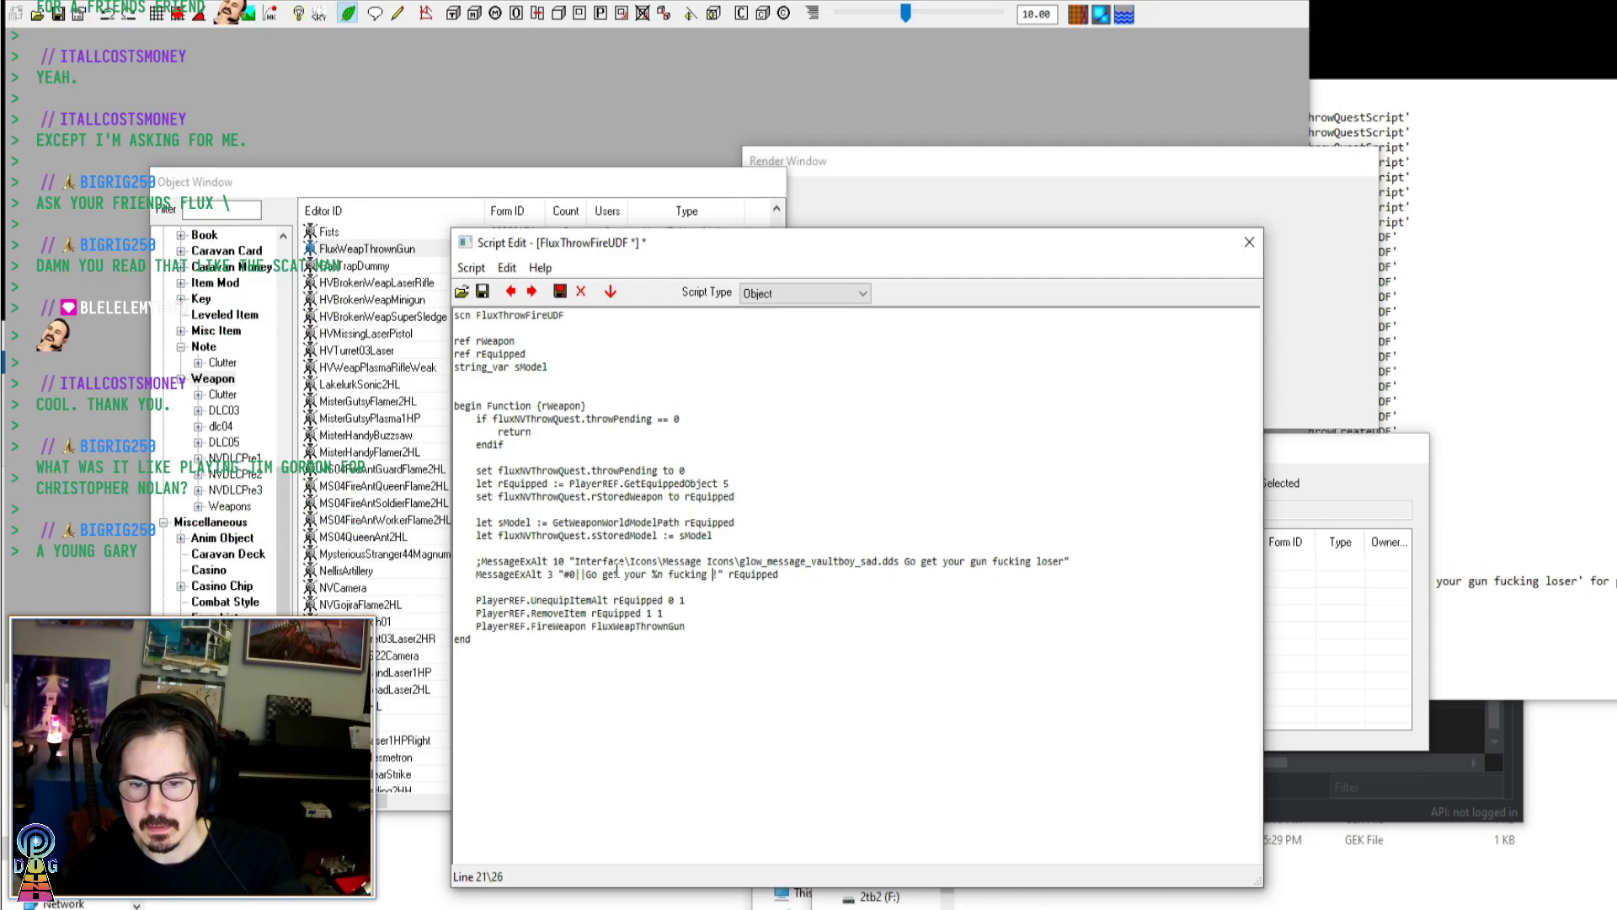
key(ctrl+s)
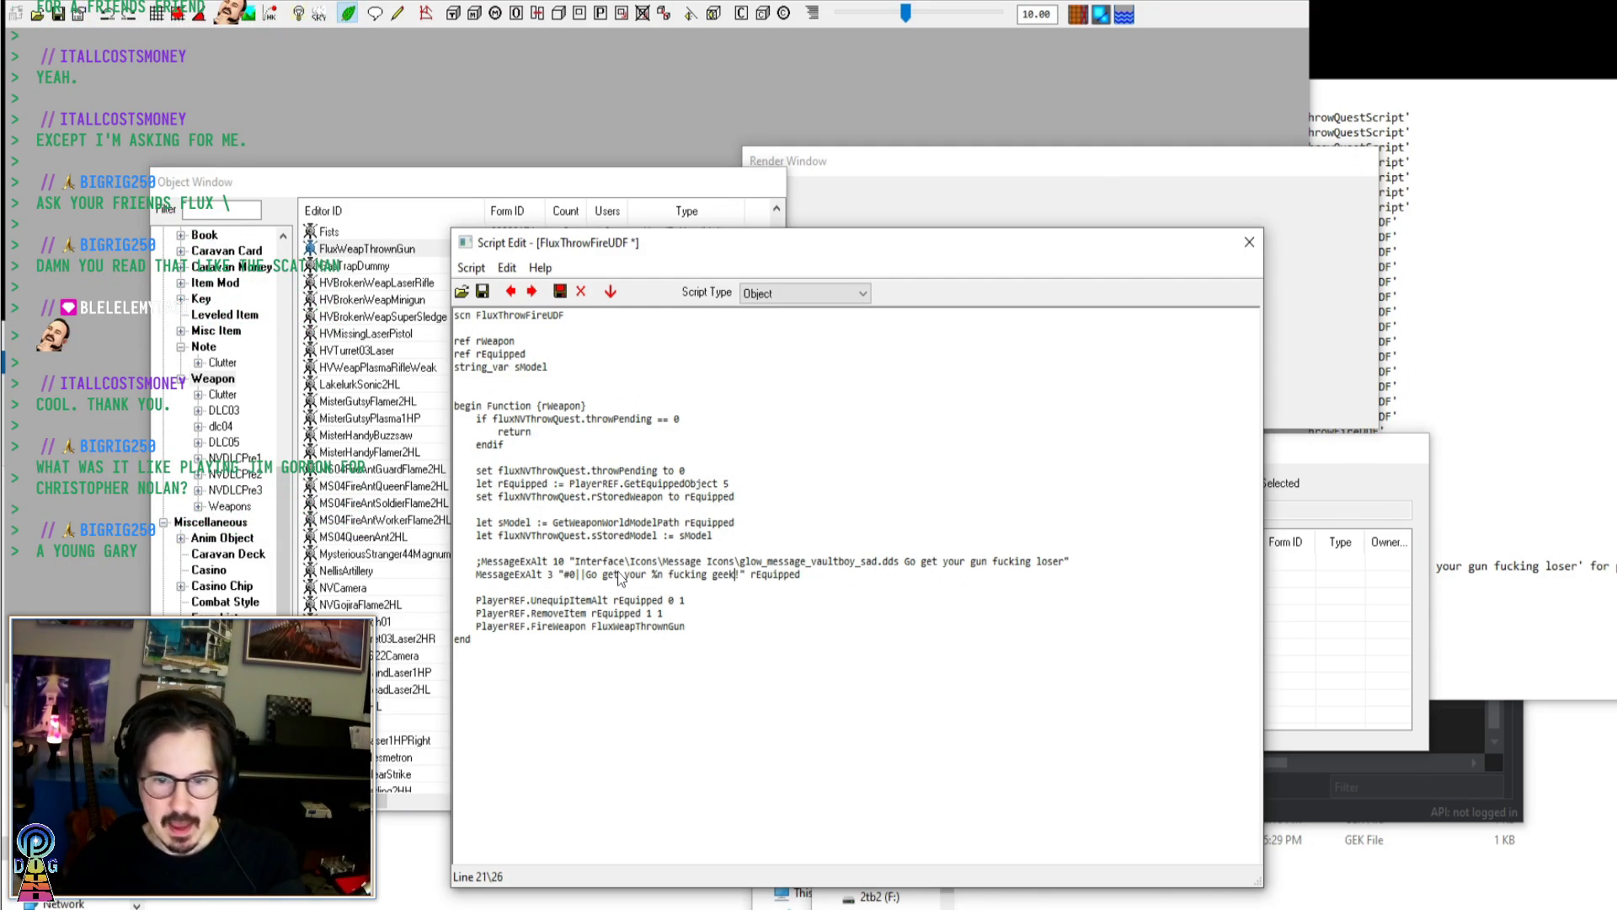
key(alt+Tab)
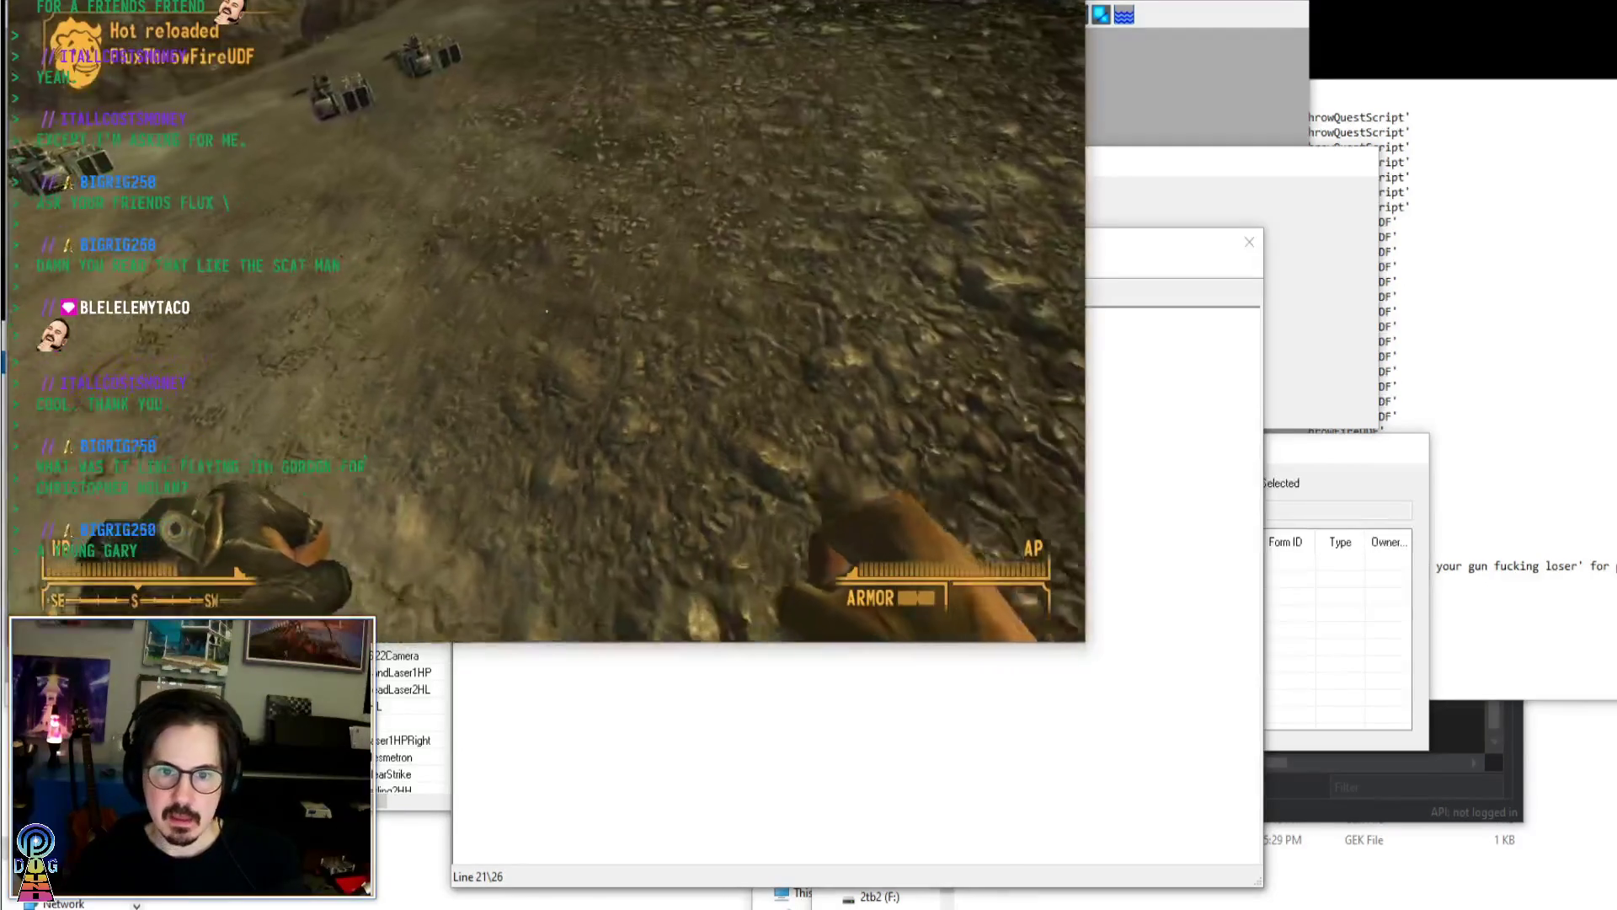
Check the reload log and Pip-Boy weapons, then run player.additem WeapNV9mmPistol 10 in the console
key(grave)
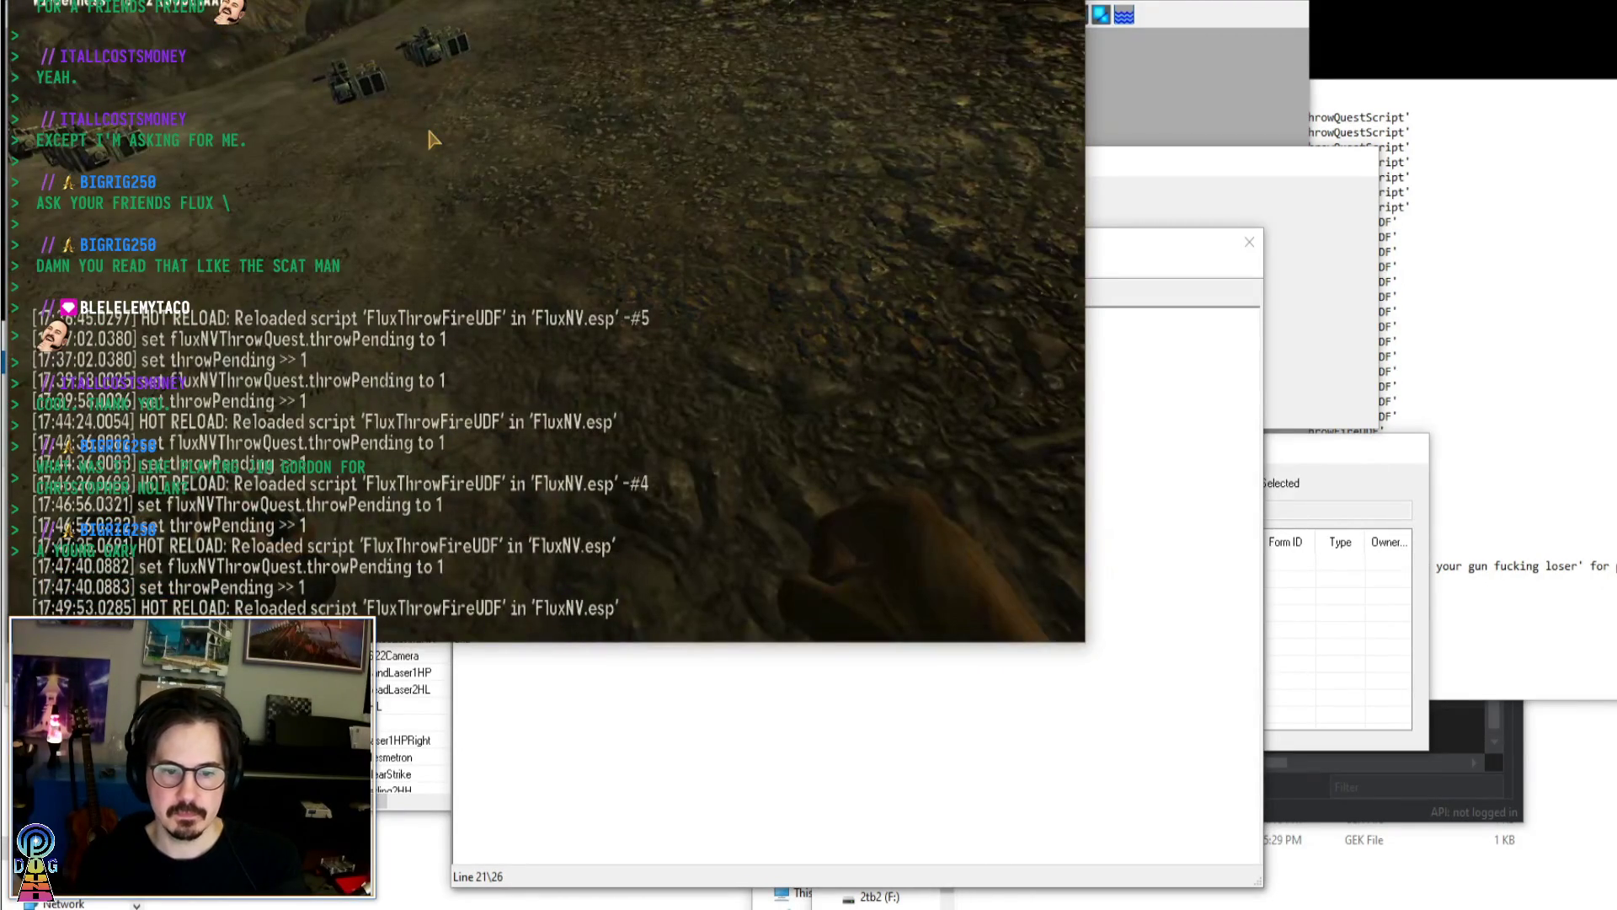
key(grave)
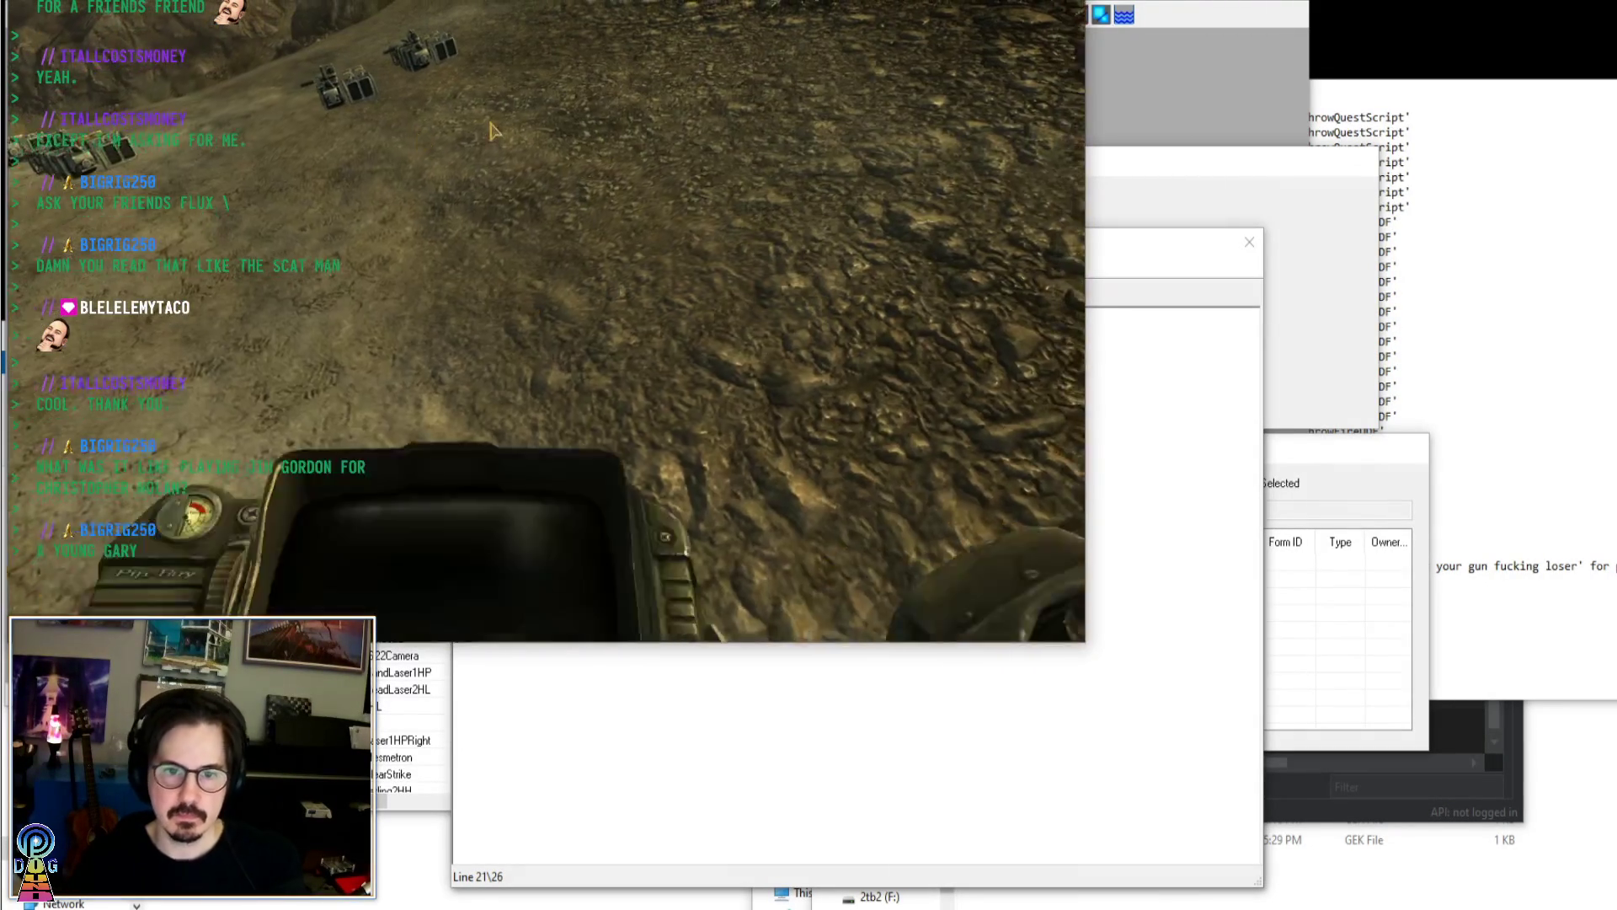
key(Tab)
key(Tab)
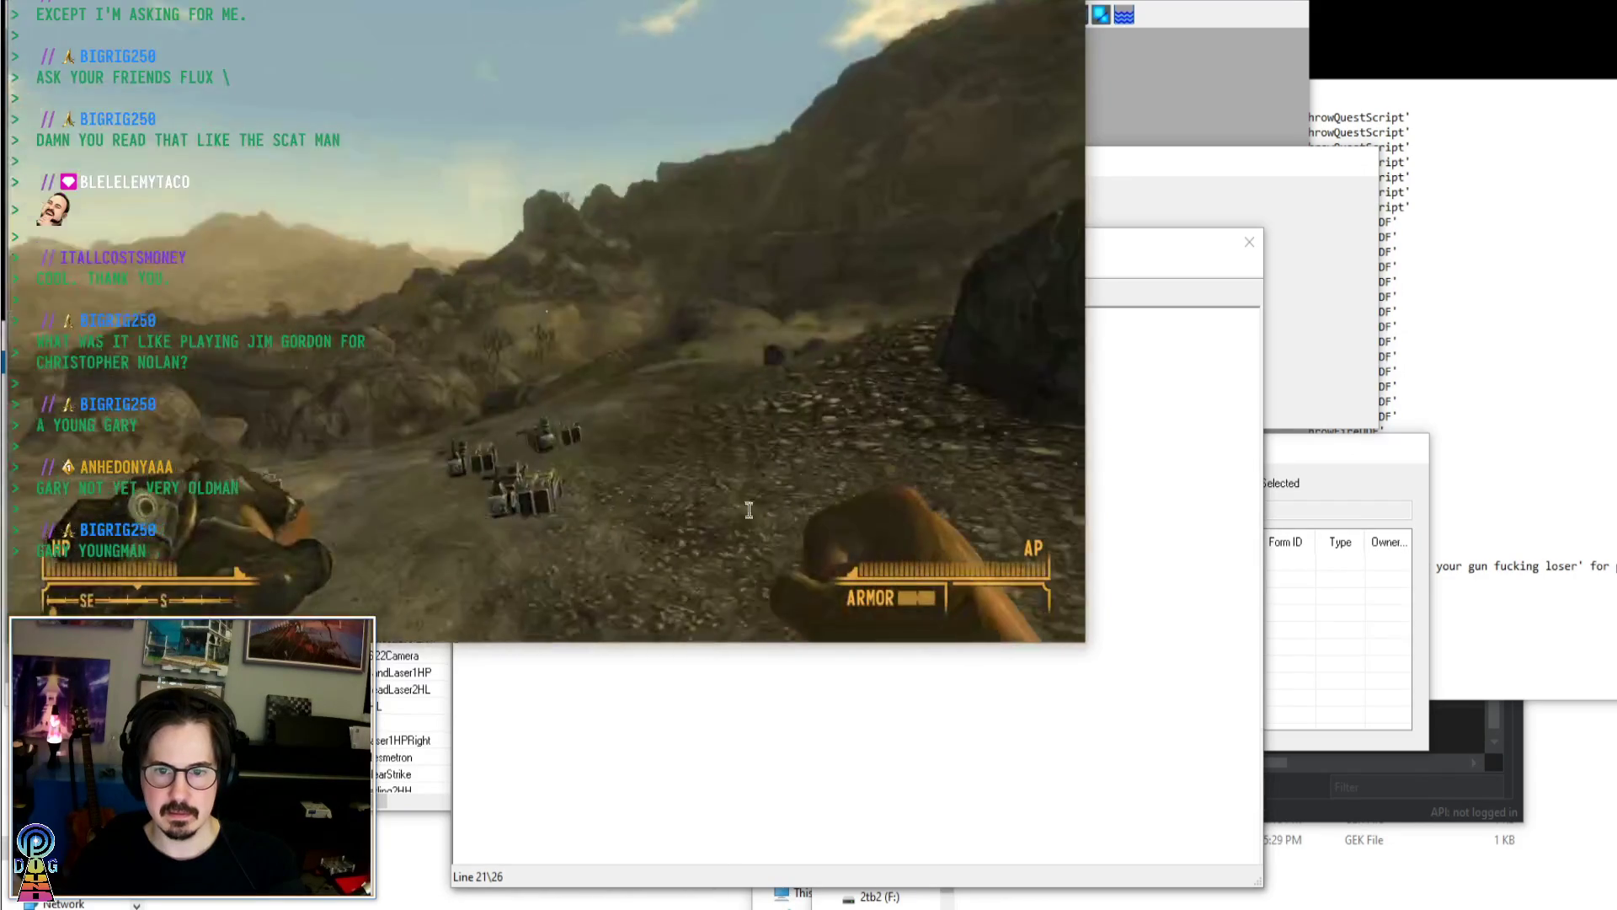
key(grave)
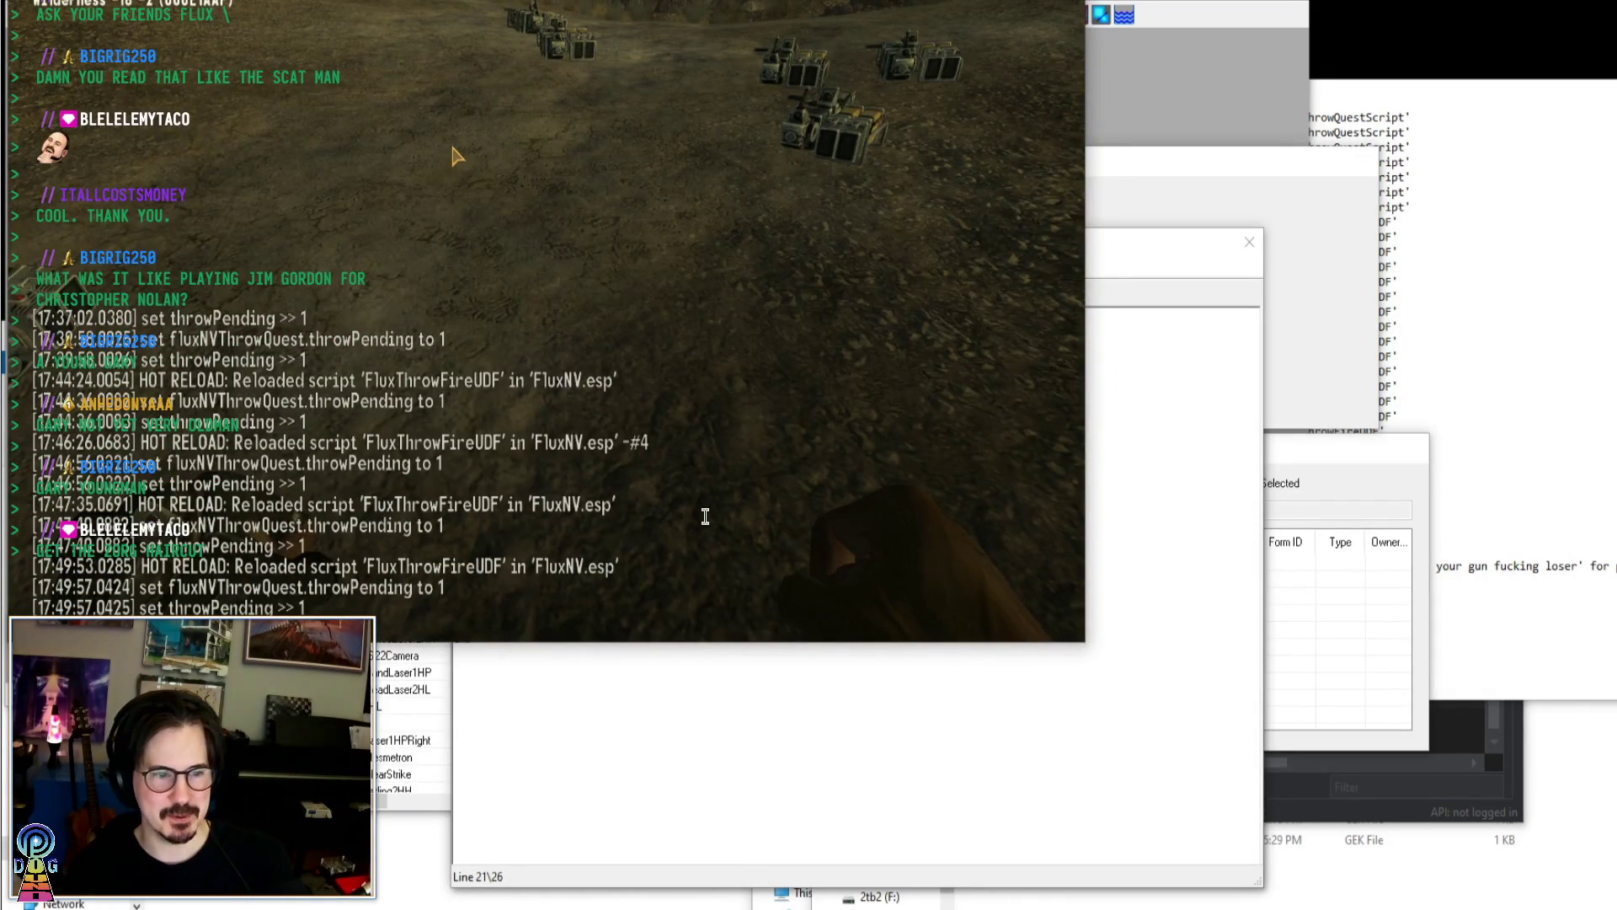
key(Return)
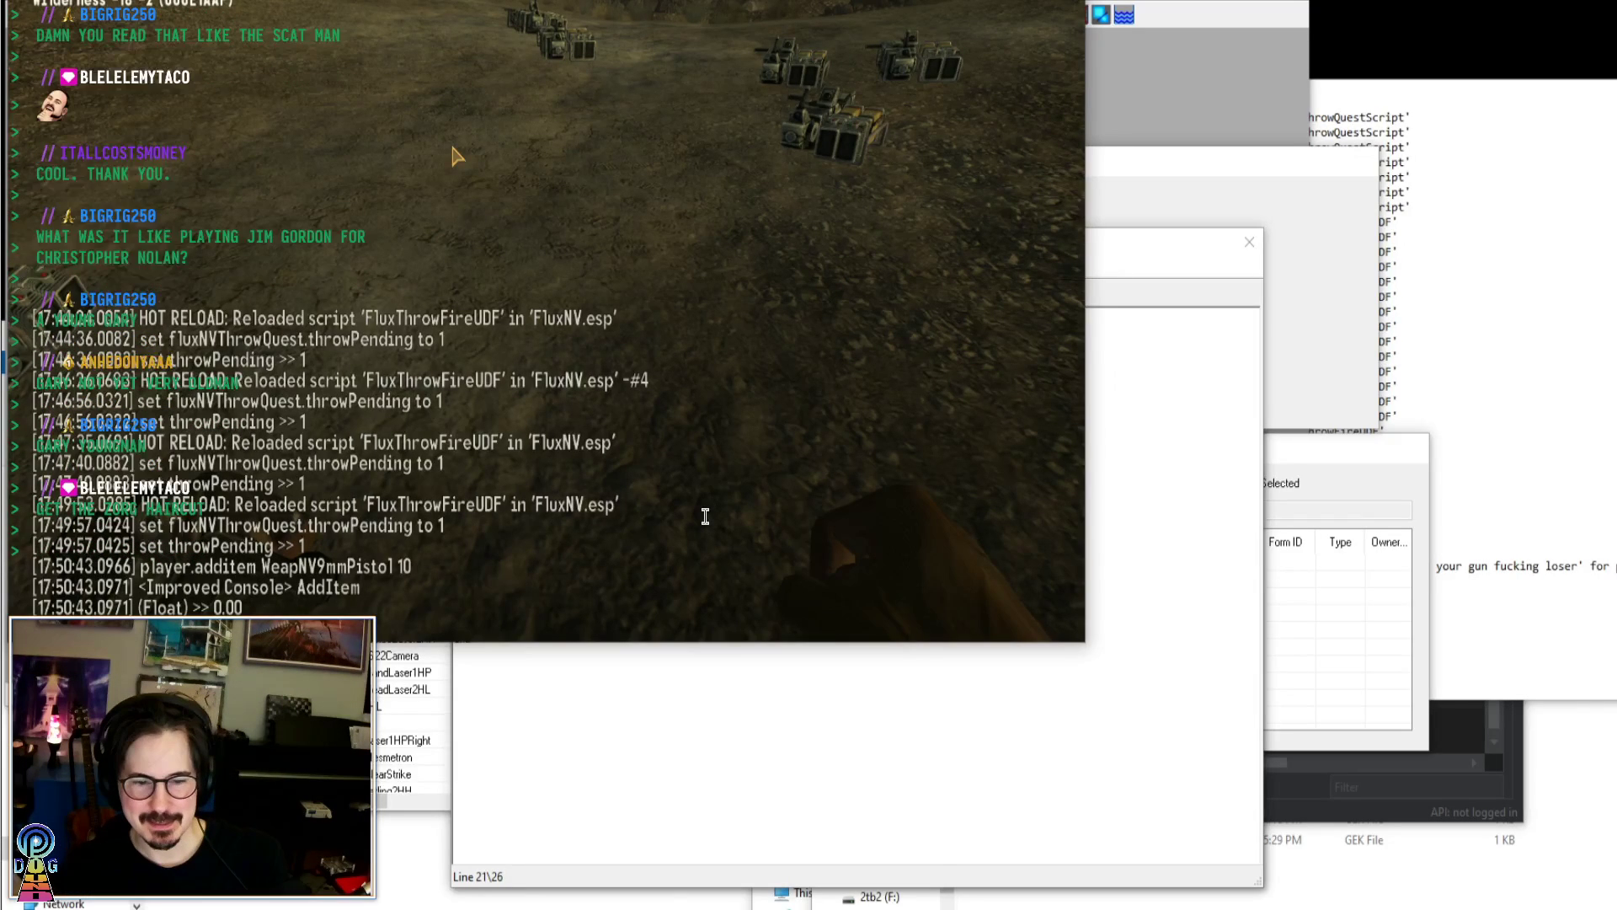
Close the console and equip a 9mm Pistol from the Pip-Boy weapons list
key(grave)
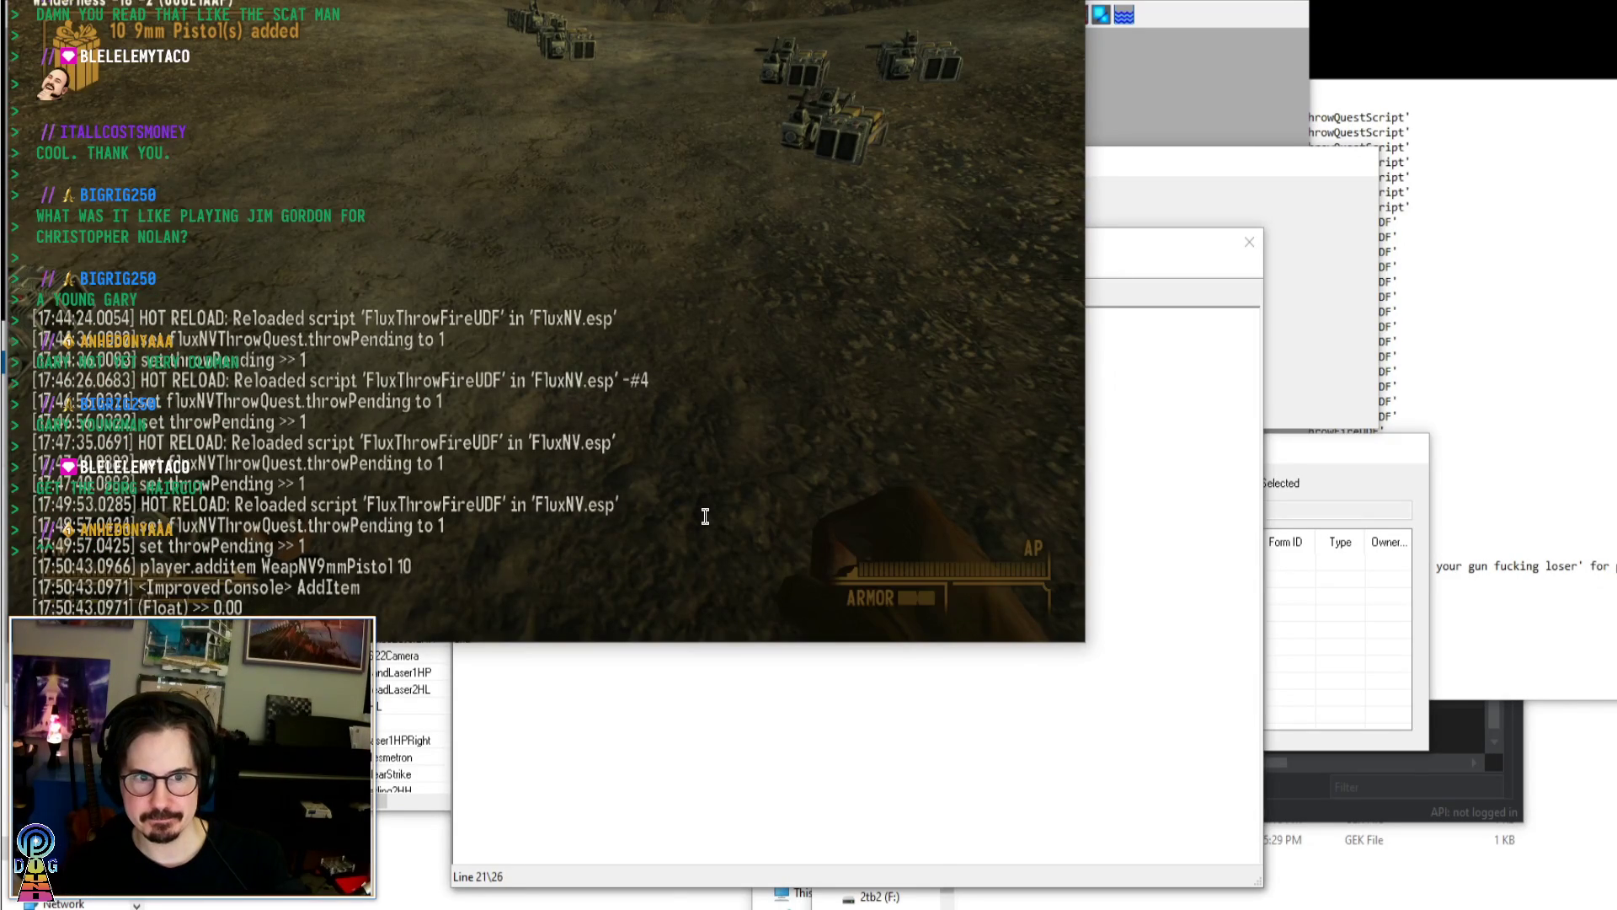
key(Tab)
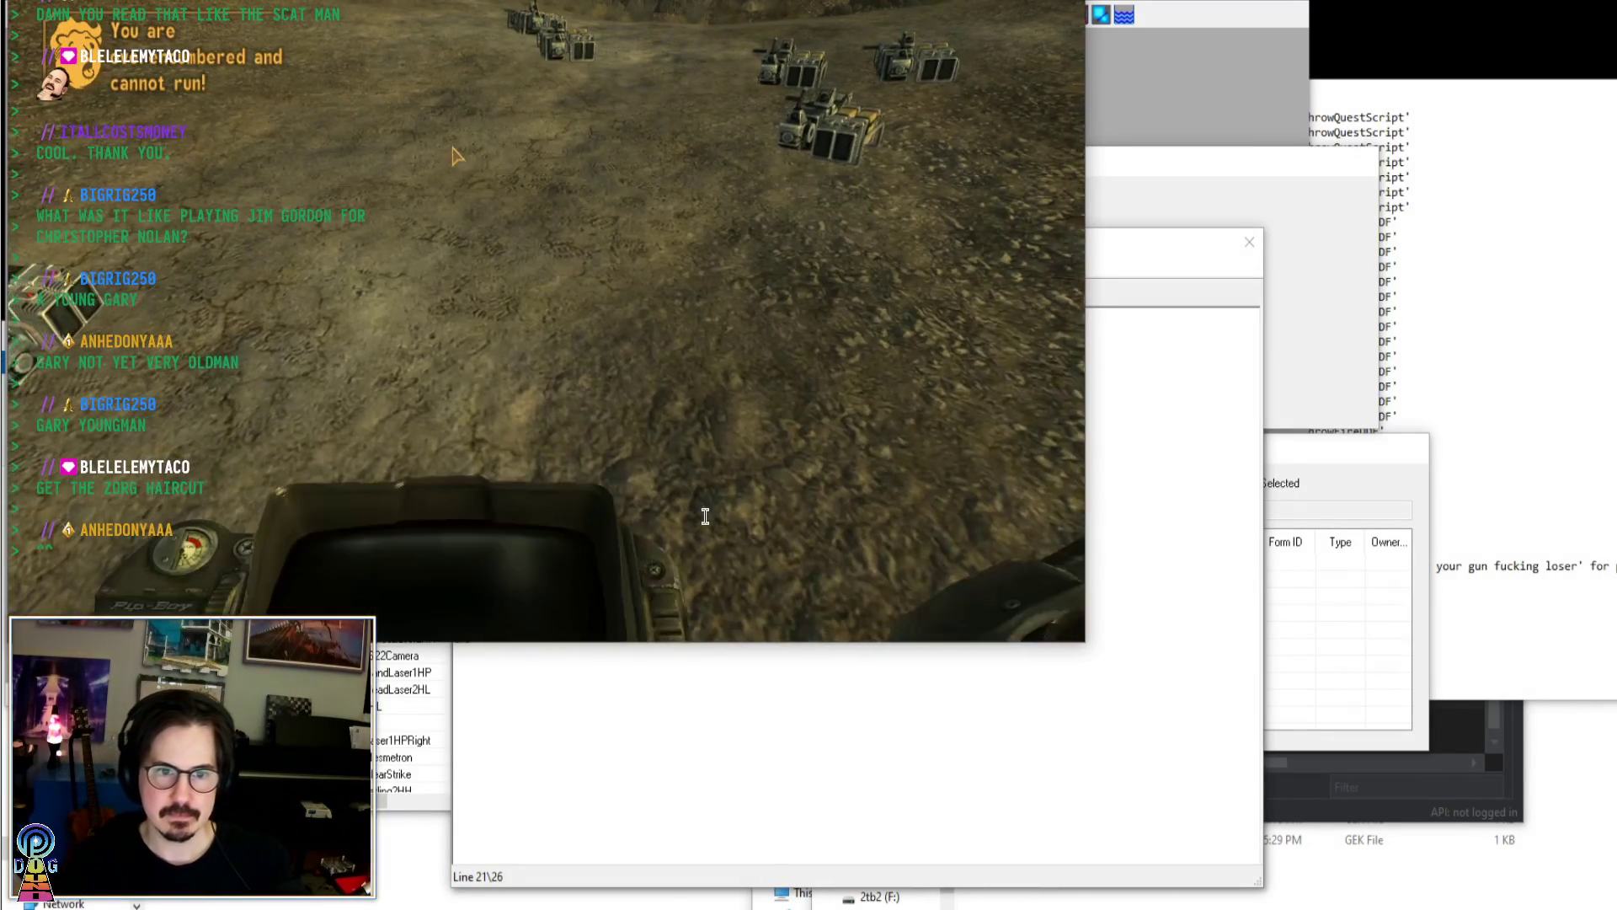
click(472, 122)
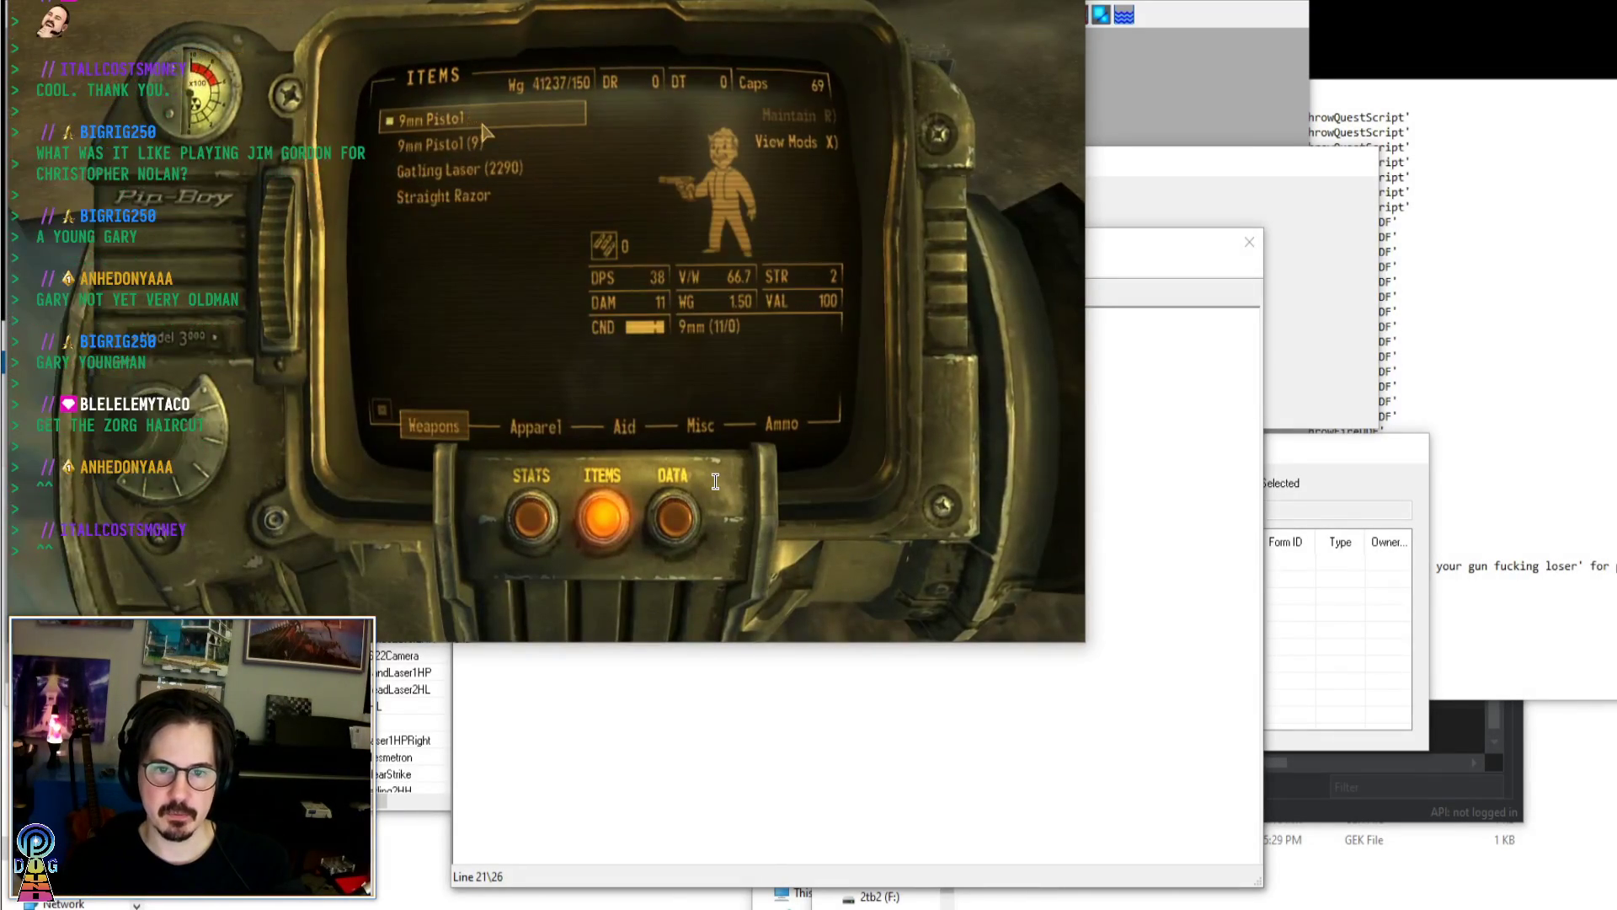
Check the console log, equip the 9mm Pistol again, and recheck the log
key(grave)
key(grave)
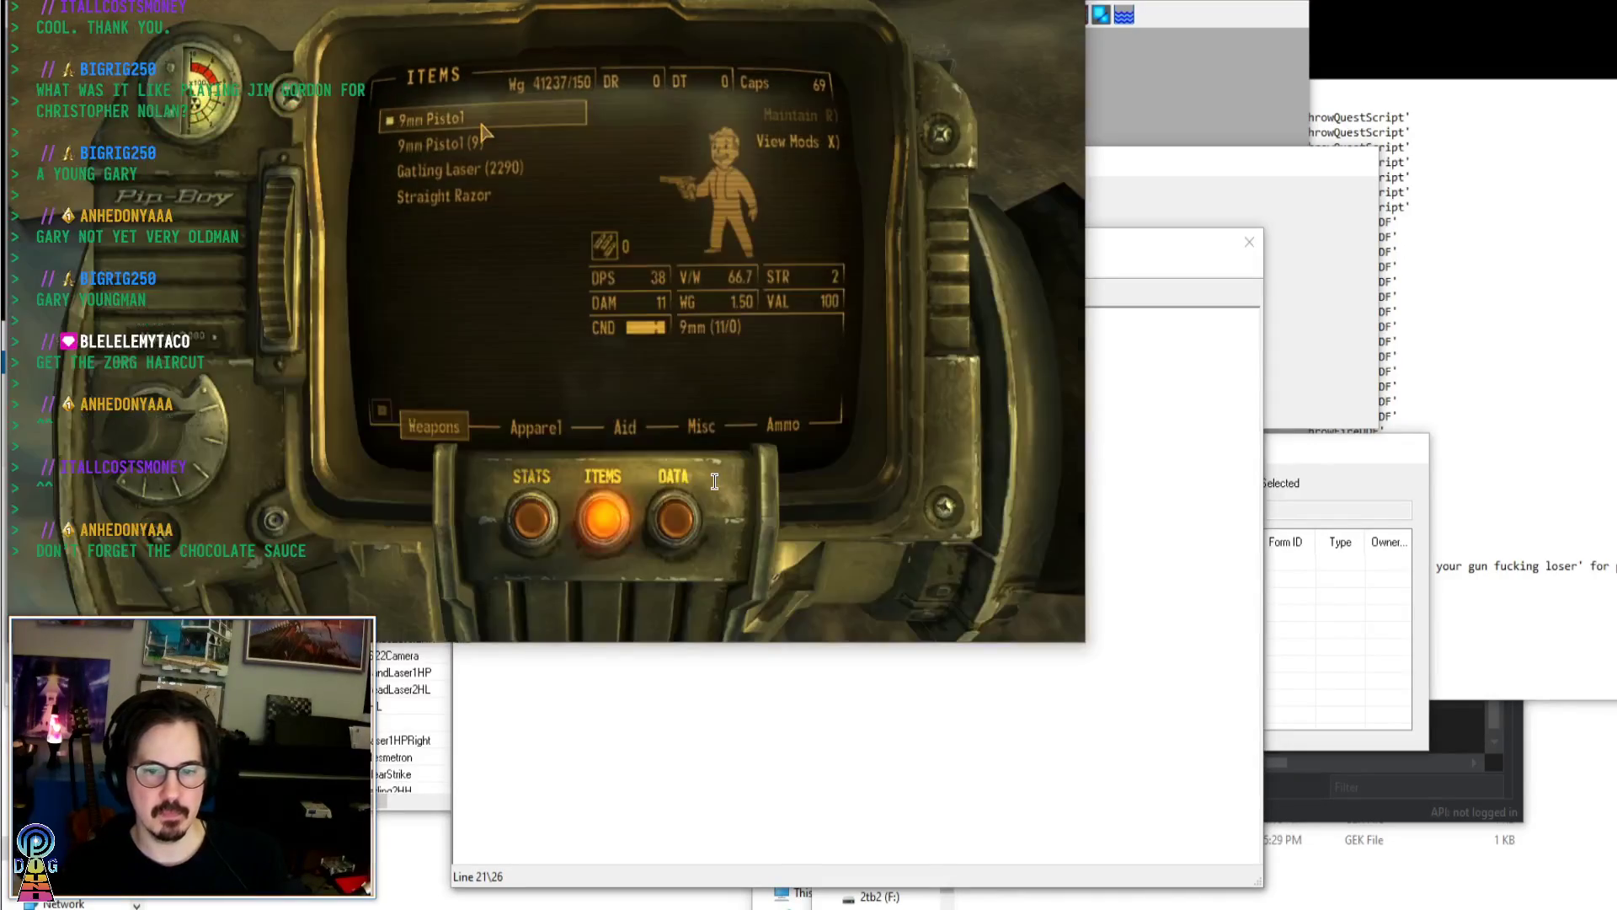
key(grave)
key(grave)
key(Tab)
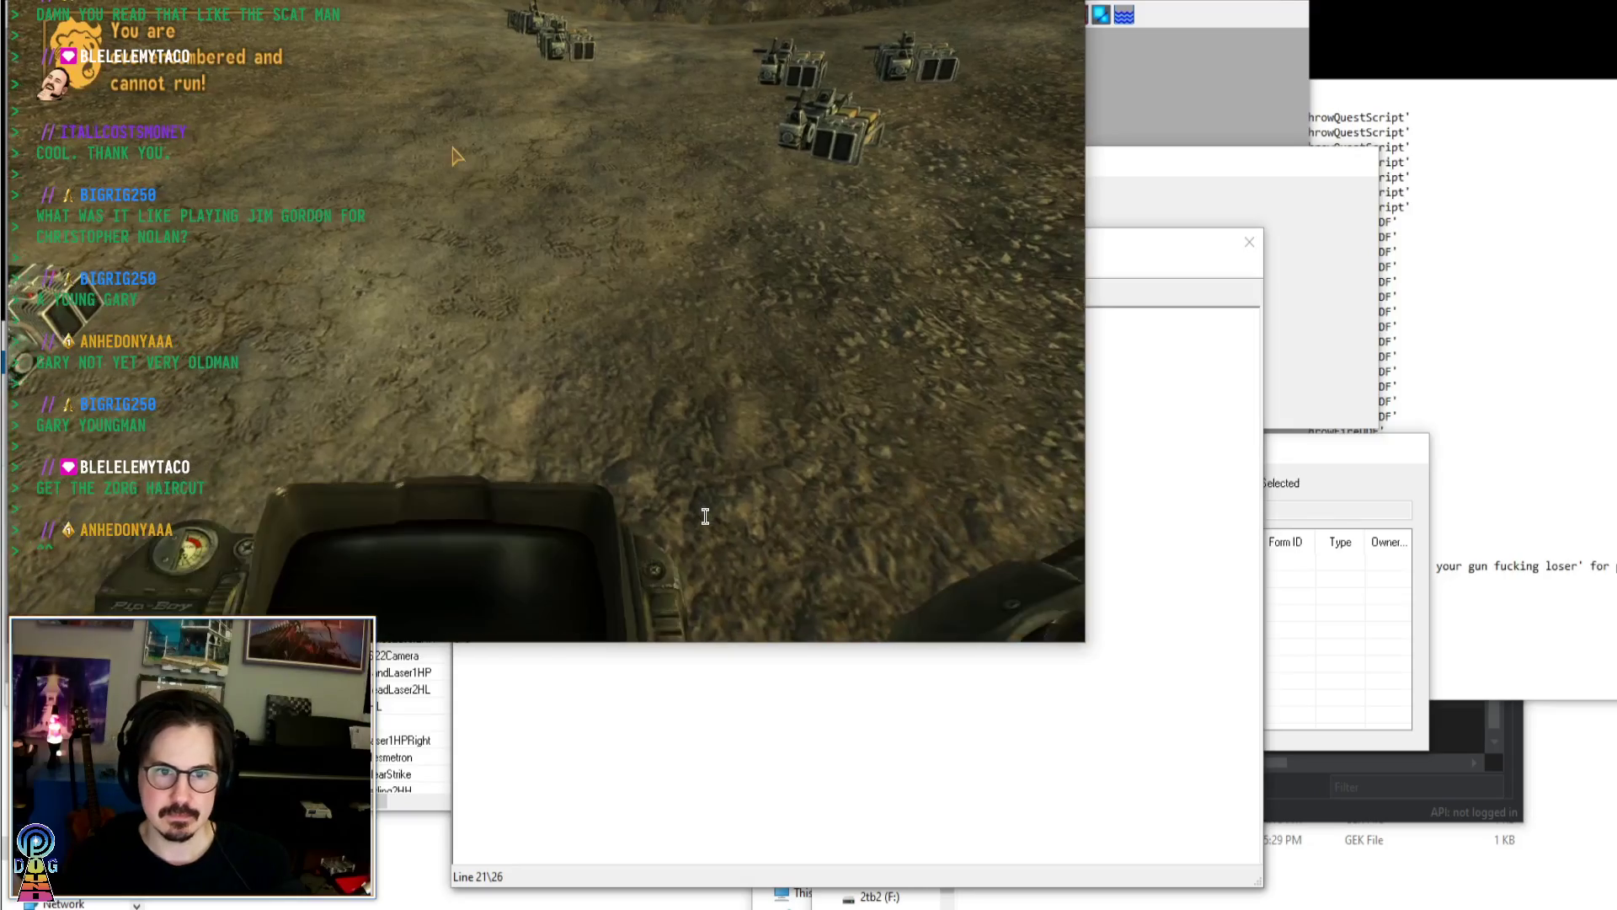
key(Tab)
click(476, 122)
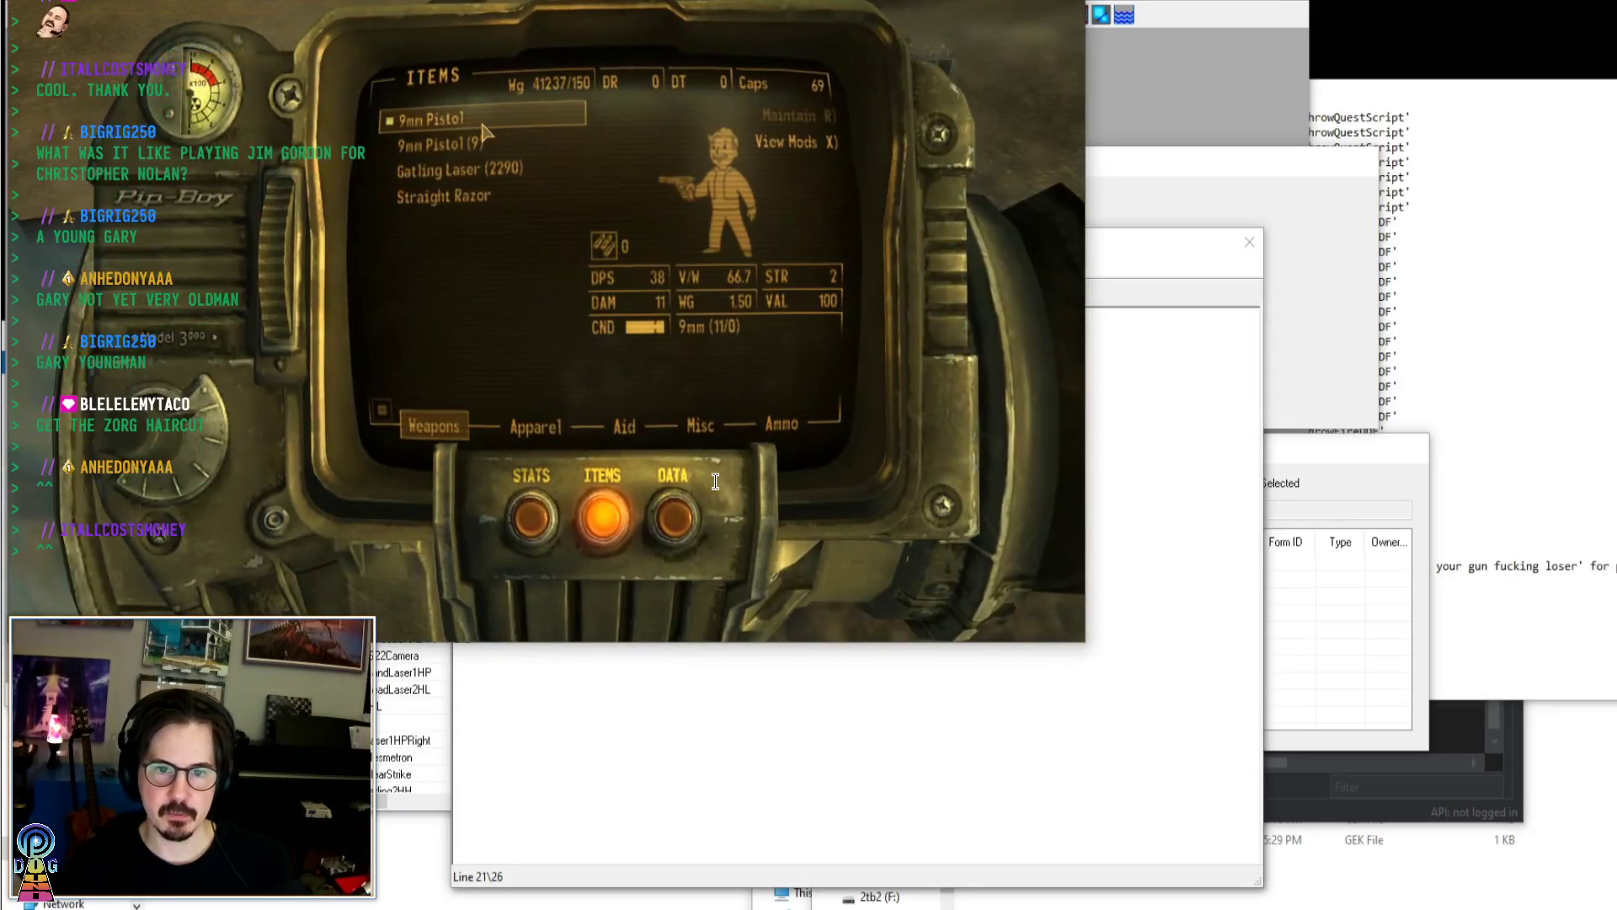
key(grave)
key(grave)
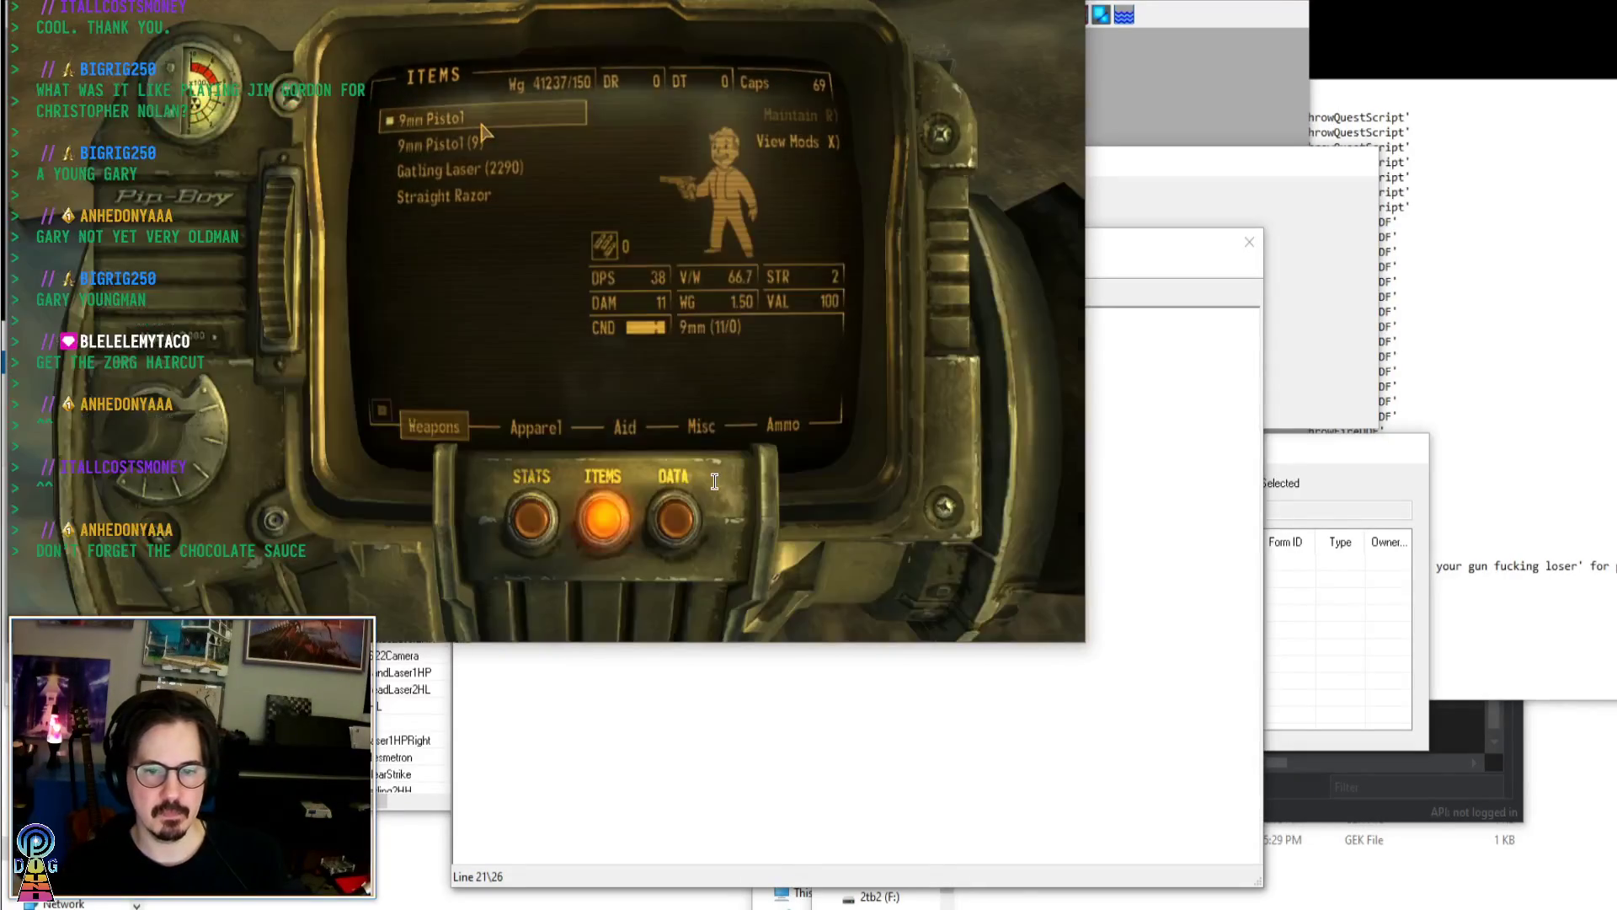
key(grave)
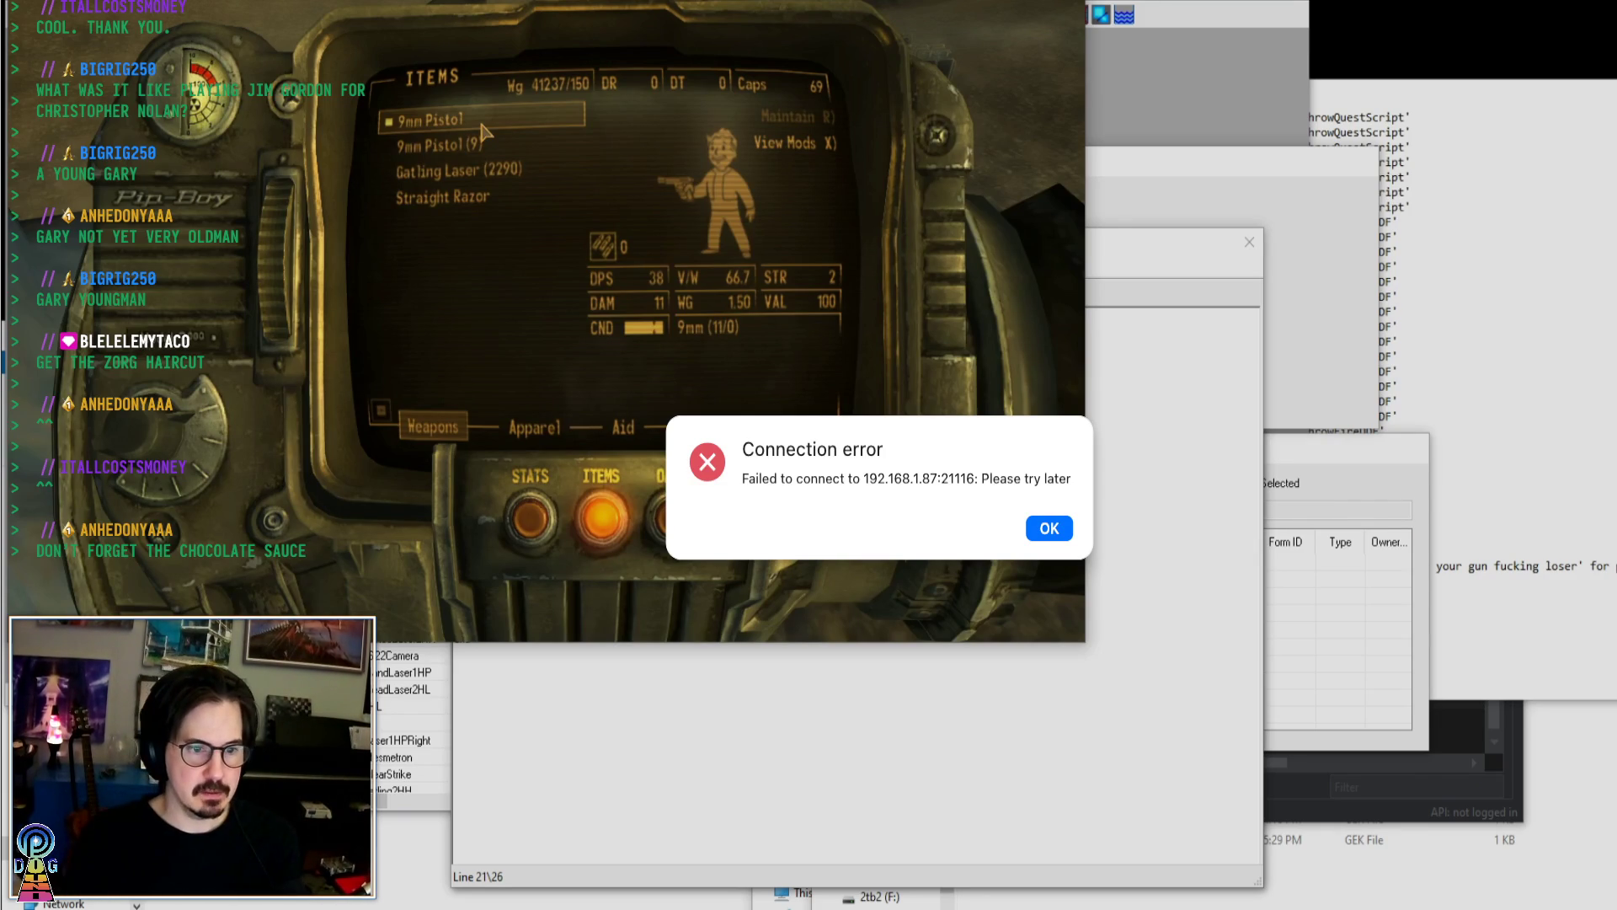
Dismiss the RustDesk connection error dialog with OK
click(1044, 528)
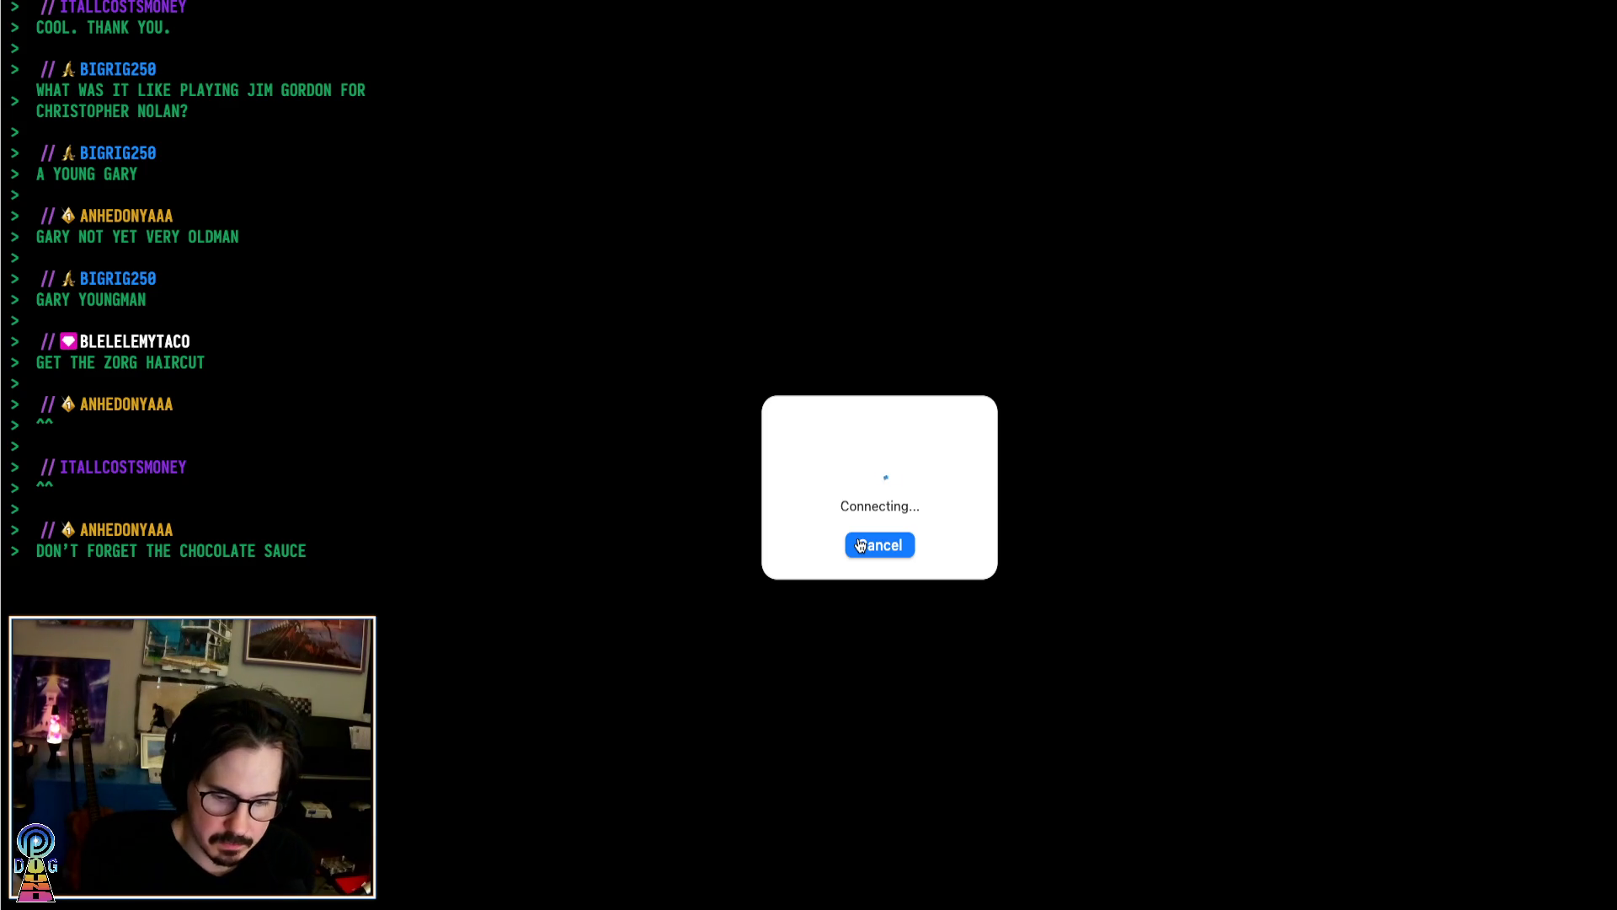
Cancel the pending RustDesk remote connection attempt
click(860, 545)
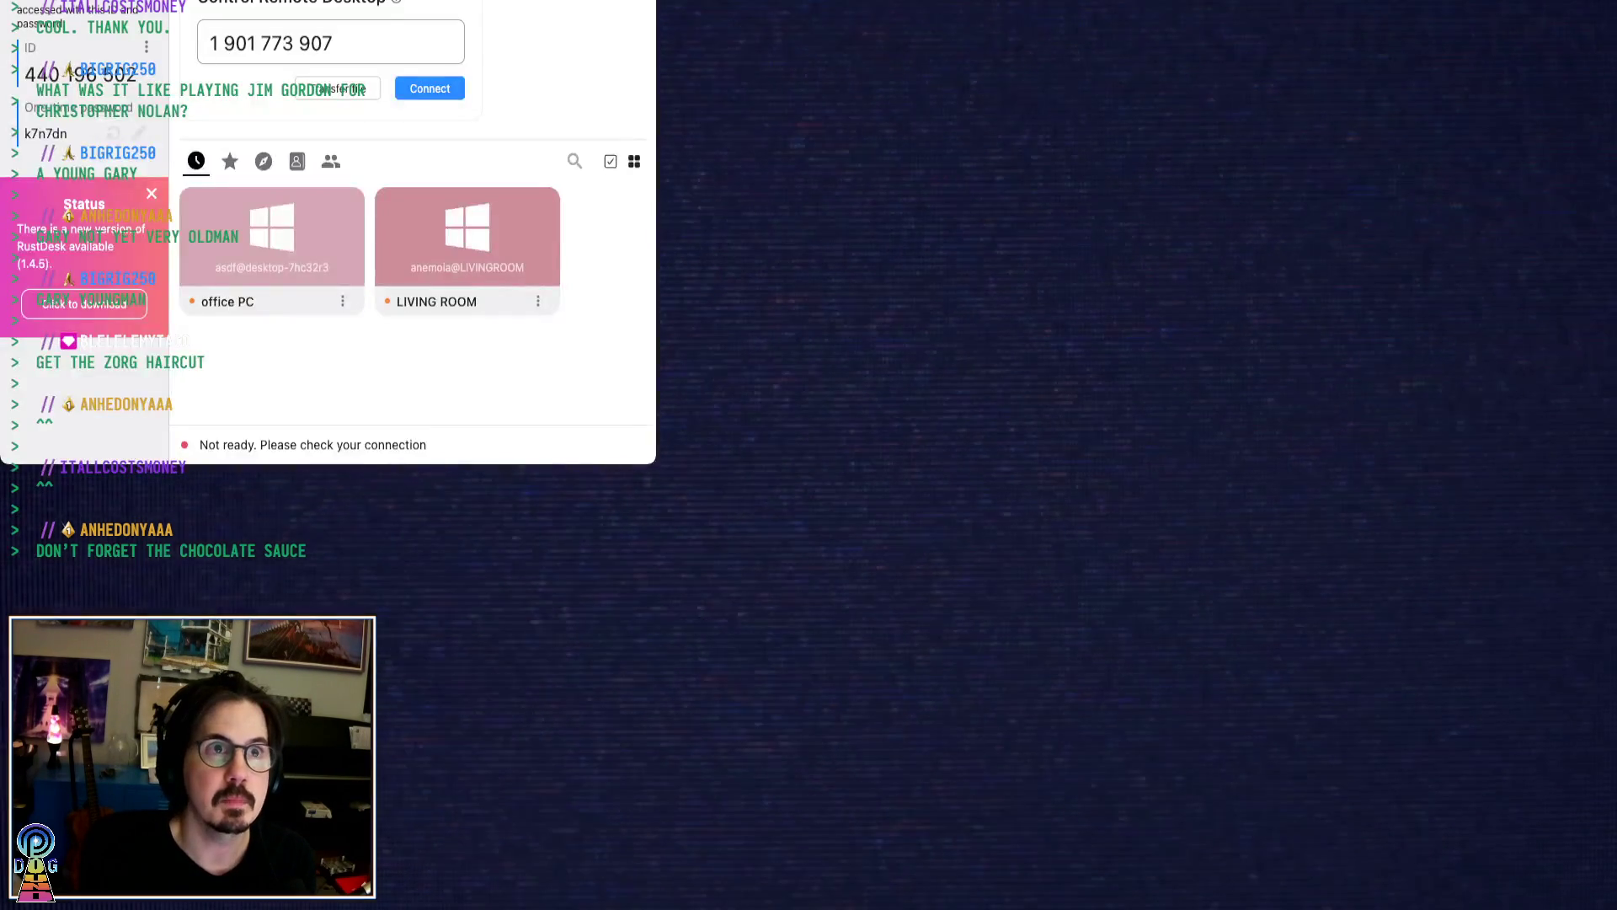